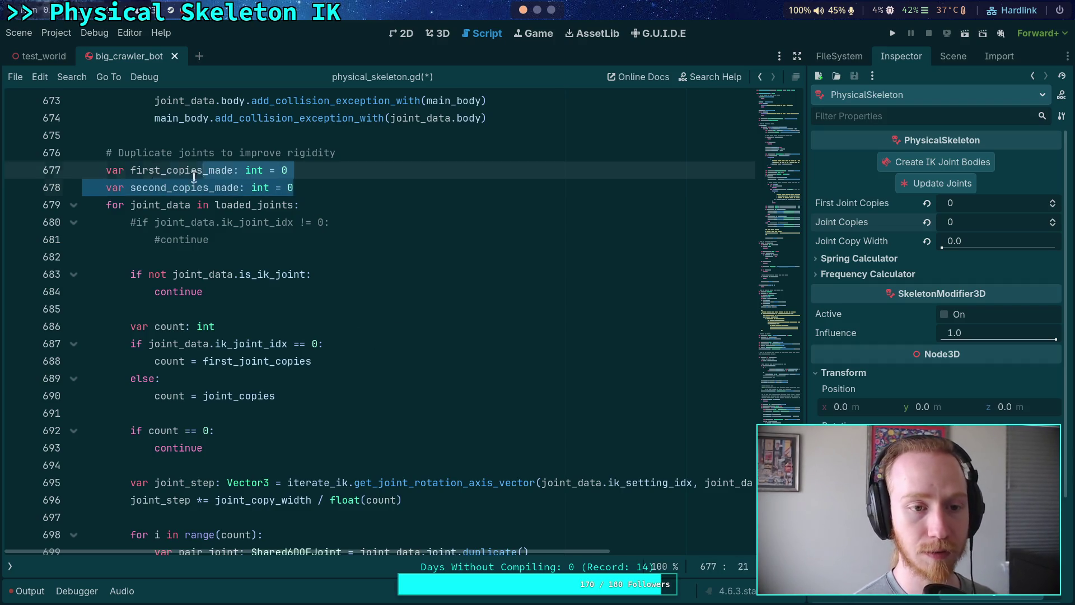
- Replace the copy-counter lines with 'for i in range(first_joint_copies):' and nested 'for joint_data in loaded_joints:'
{"action": "left_click", "coordinate": [59, 169], "text": "shift"}
{"action": "key", "text": "BackSpace"}
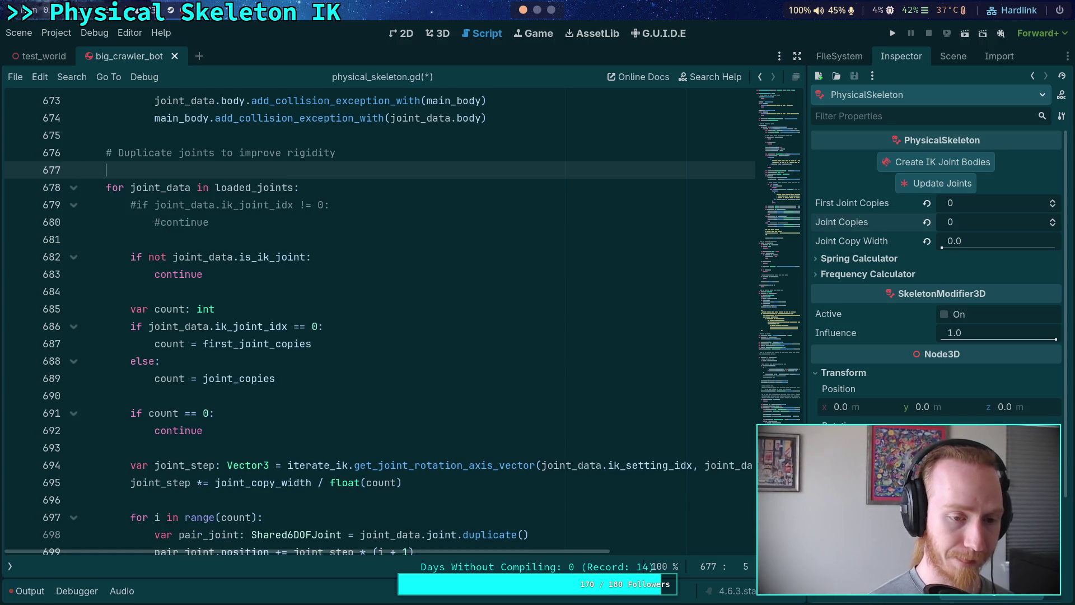
{"action": "type", "text": "for i in range("}
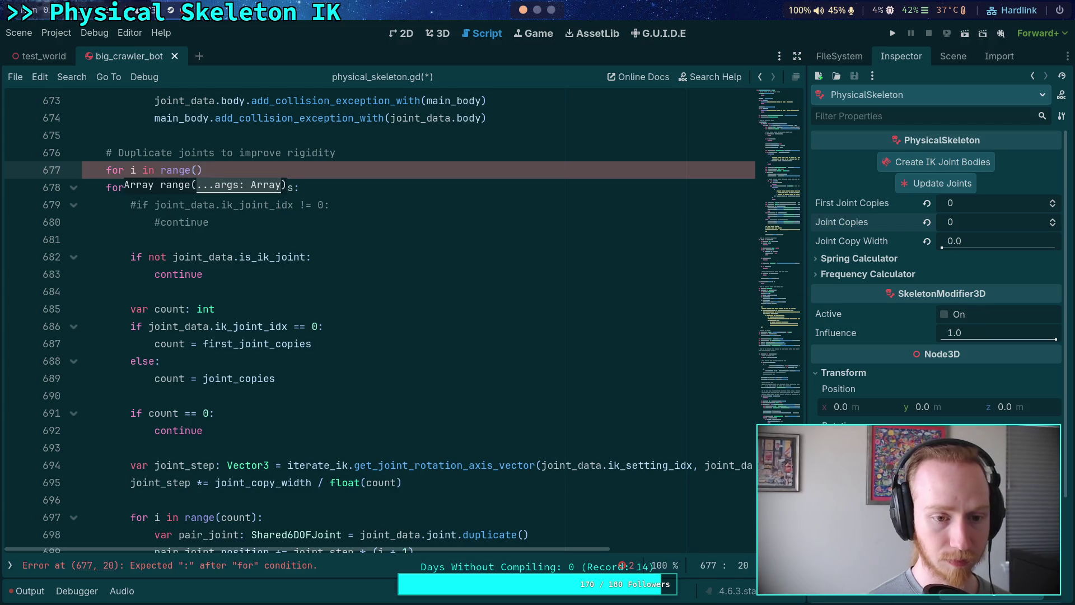
{"action": "type", "text": "first_joint_copies)"}
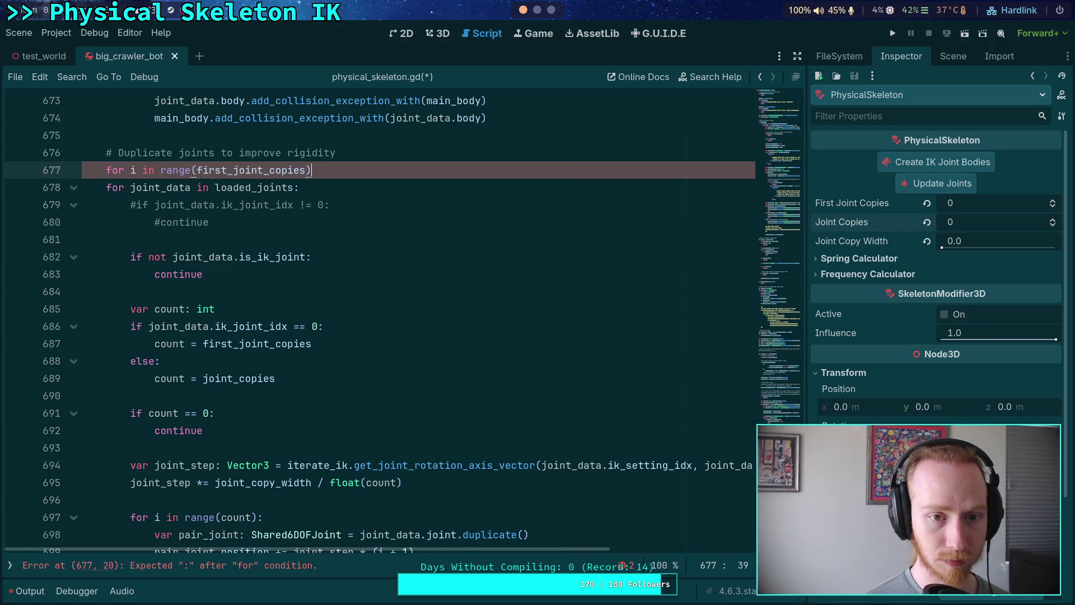
{"action": "type", "text": ":"}
{"action": "key", "text": "Return"}
{"action": "type", "text": "for joint"}
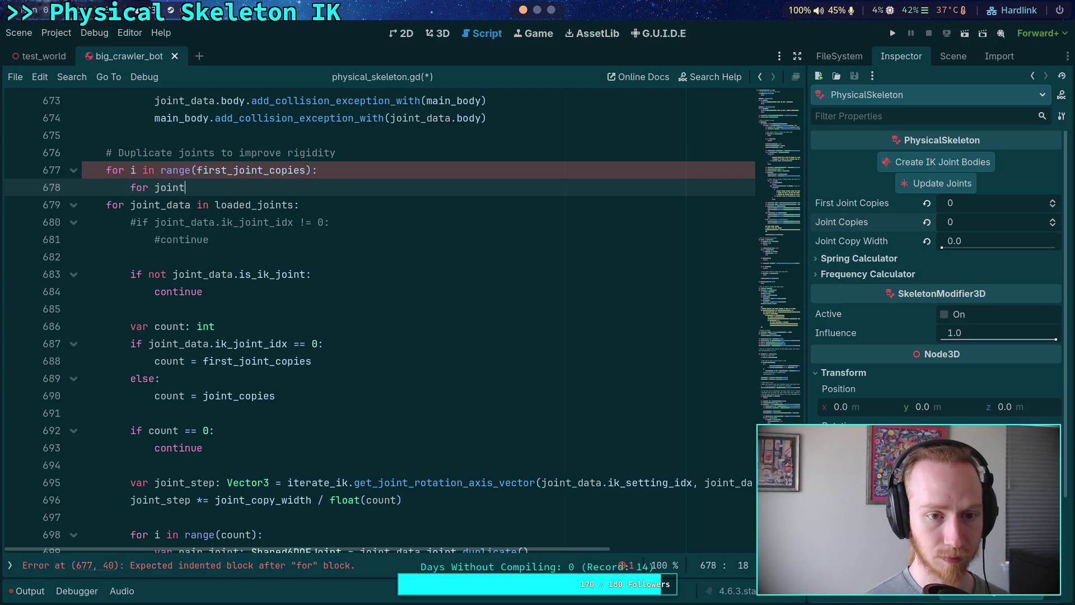
{"action": "type", "text": "_data in lo"}
{"action": "key", "text": "Return"}
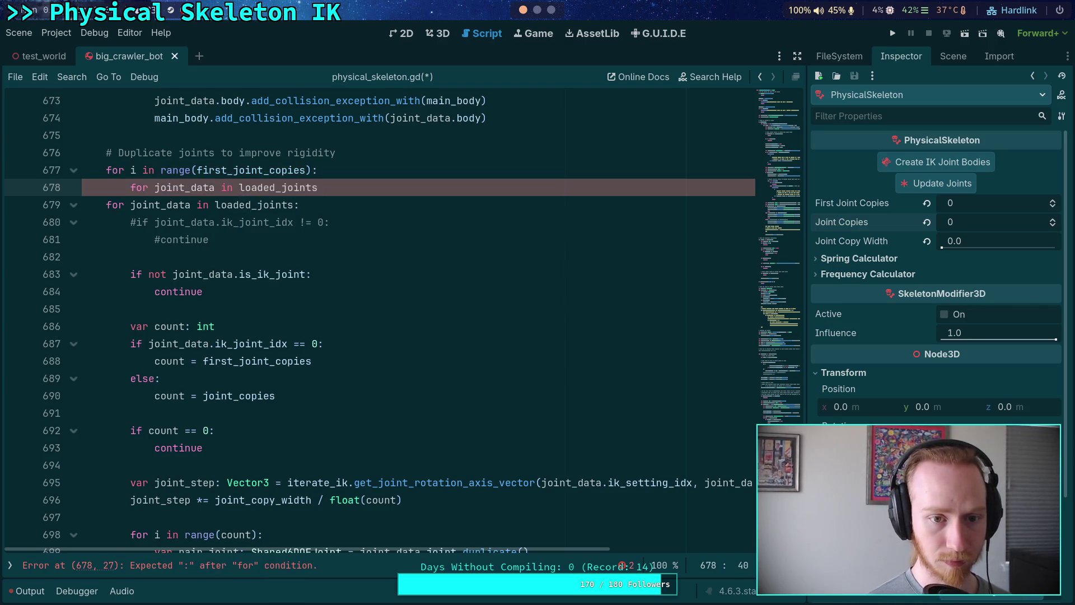
{"action": "type", "text": ":"}
- Begin an if condition on joint_data.ik_joint_idx inside the nested loop, using member autocomplete
{"action": "key", "text": "Return"}
{"action": "type", "text": "if"}
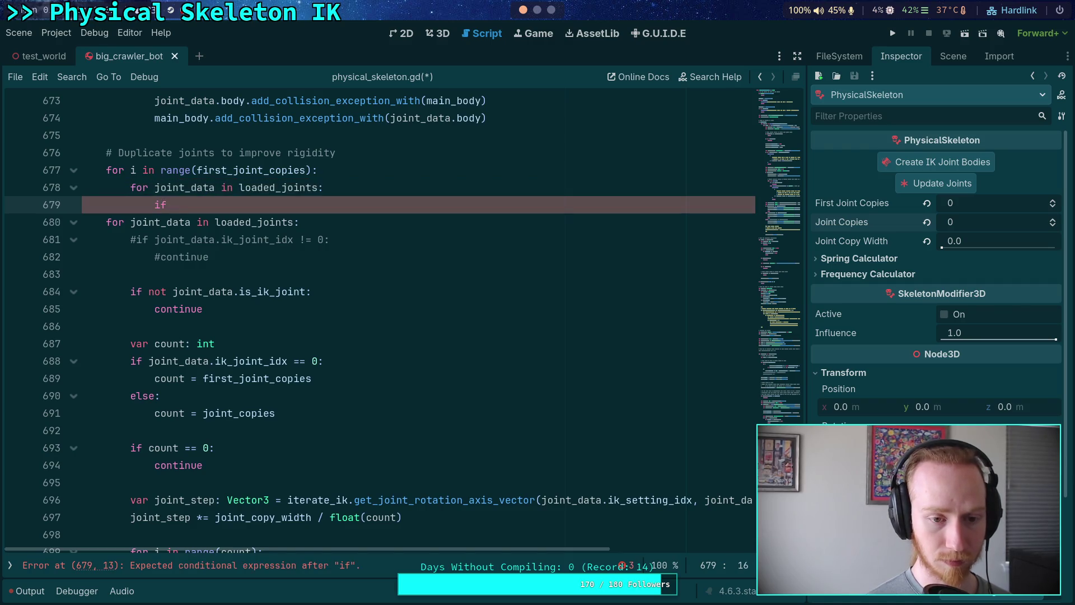
{"action": "type", "text": "not "}
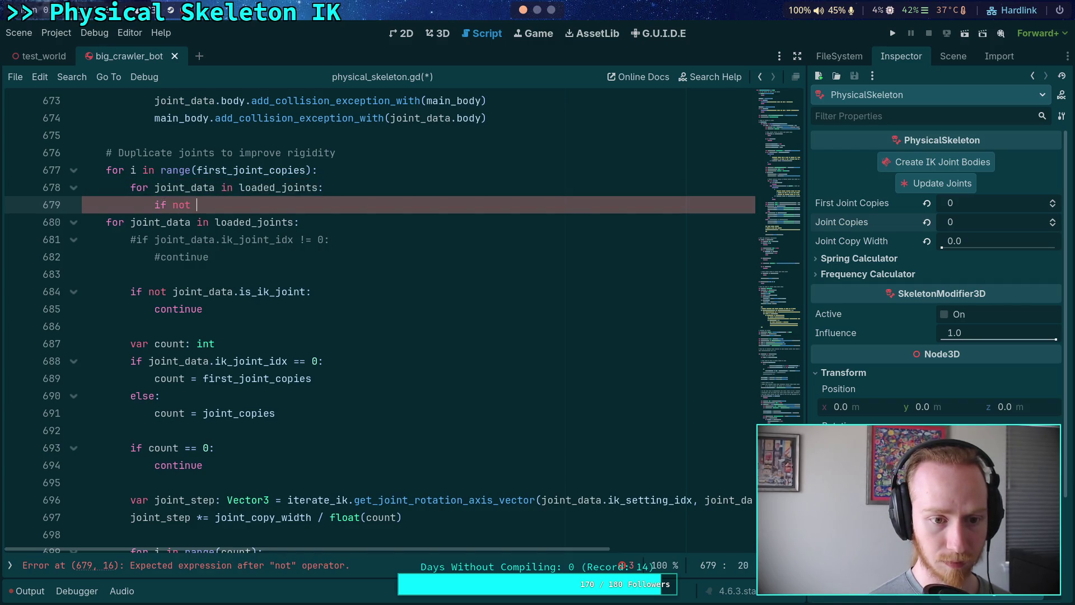
{"action": "type", "text": "int"}
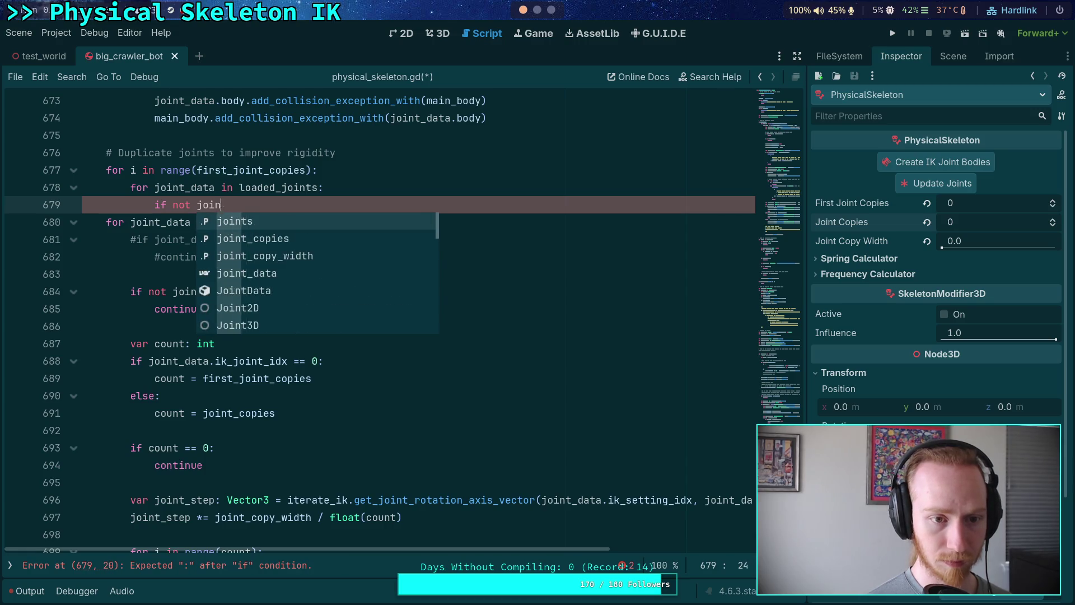
{"action": "key", "text": "ctrl+BackSpace"}
{"action": "key", "text": "ctrl+BackSpace"}
{"action": "type", "text": "joint_da."}
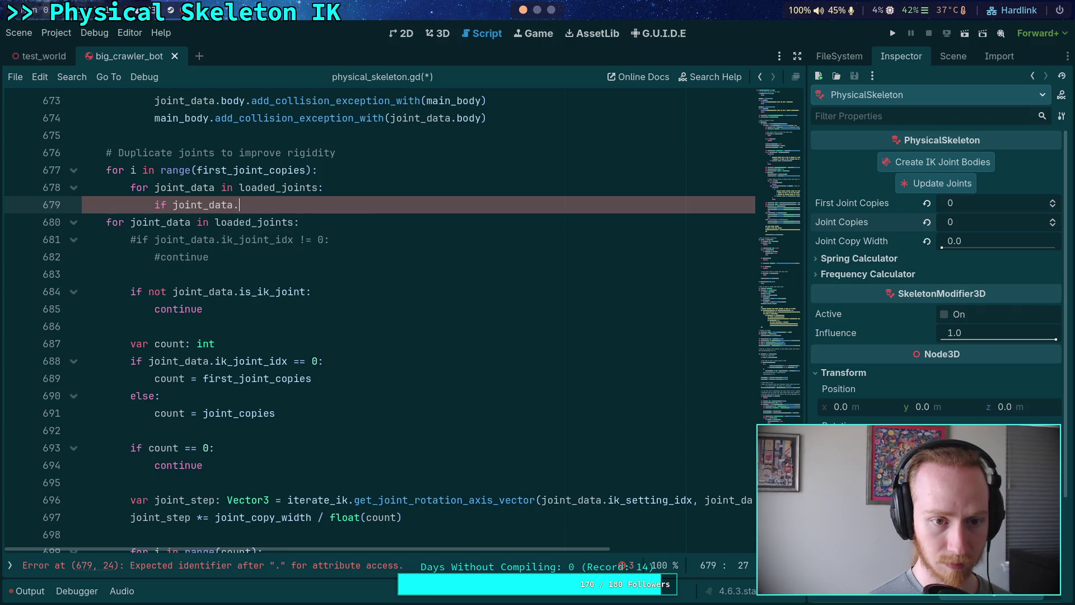
{"action": "key", "text": "ctrl+space"}
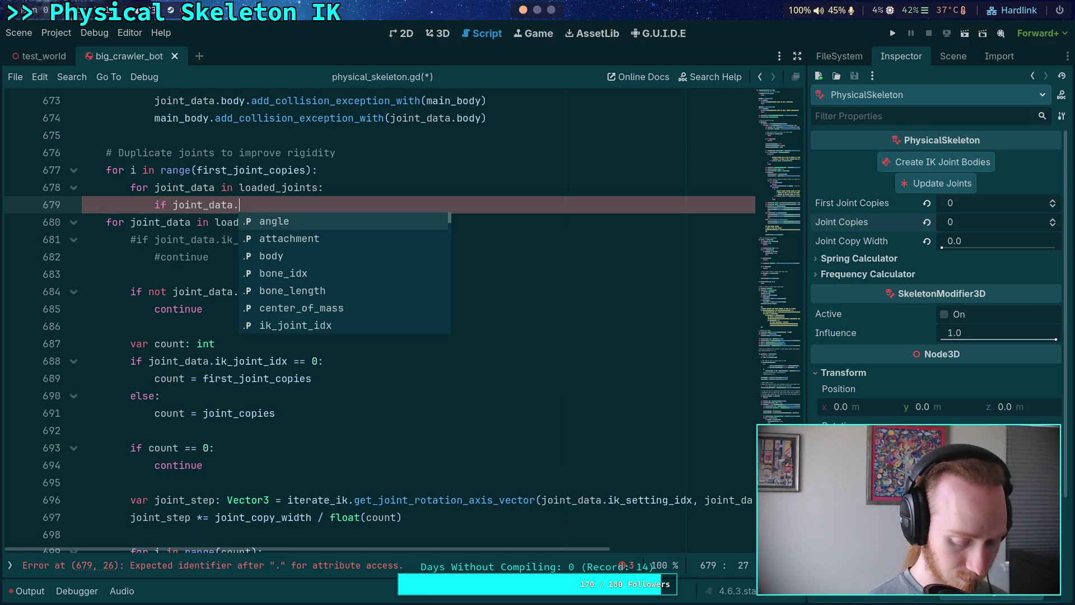
{"action": "type", "text": "ix"}
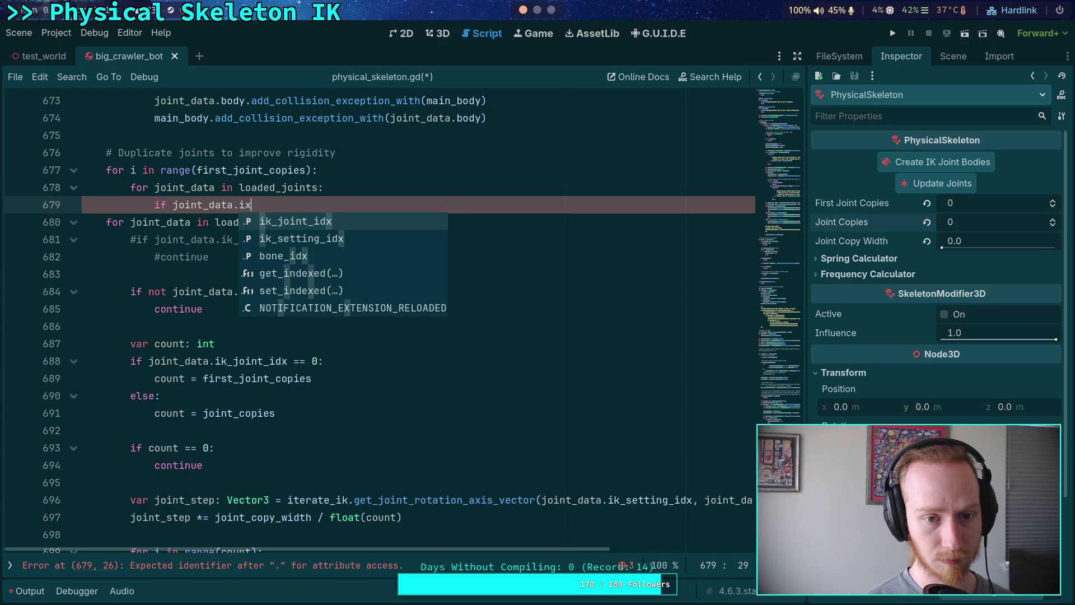
{"action": "key", "text": "Down"}
{"action": "key", "text": "BackSpace"}
{"action": "type", "text": "k"}
{"action": "key", "text": "Down"}
{"action": "key", "text": "Down"}
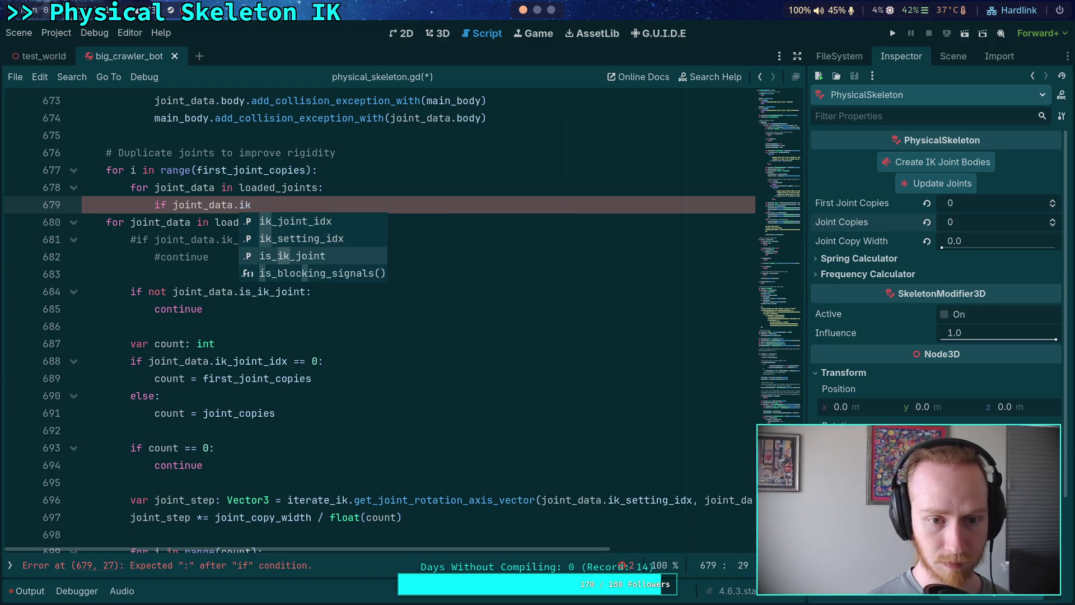
{"action": "key", "text": "Up"}
{"action": "key", "text": "Up"}
{"action": "key", "text": "Up"}
{"action": "key", "text": "Return"}
- Complete the check as 'if joint_data.ik_joint_idx != 0:' with a 'continue' body
{"action": "type", "text": "!="}
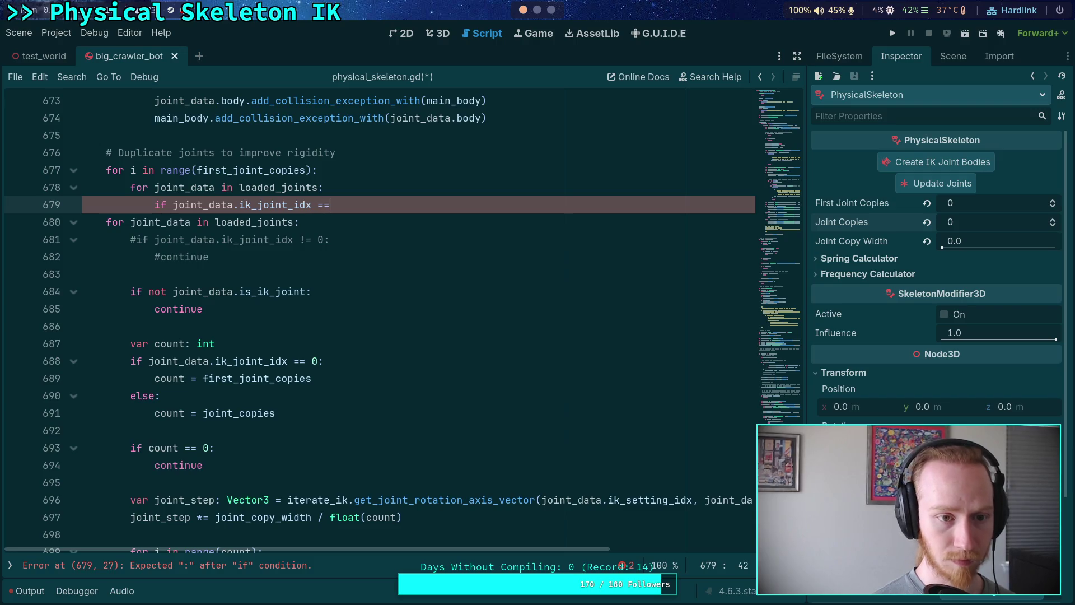
{"action": "key", "text": "Escape"}
{"action": "type", "text": ":"}
{"action": "key", "text": "Return"}
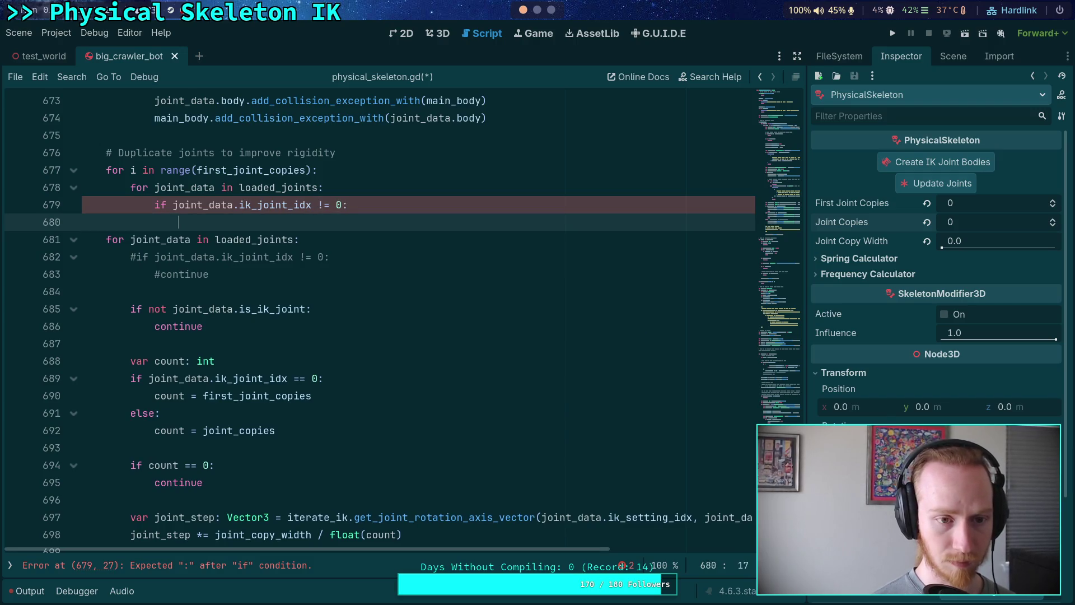
{"action": "type", "text": "c"}
{"action": "type", "text": "ontinuo"}
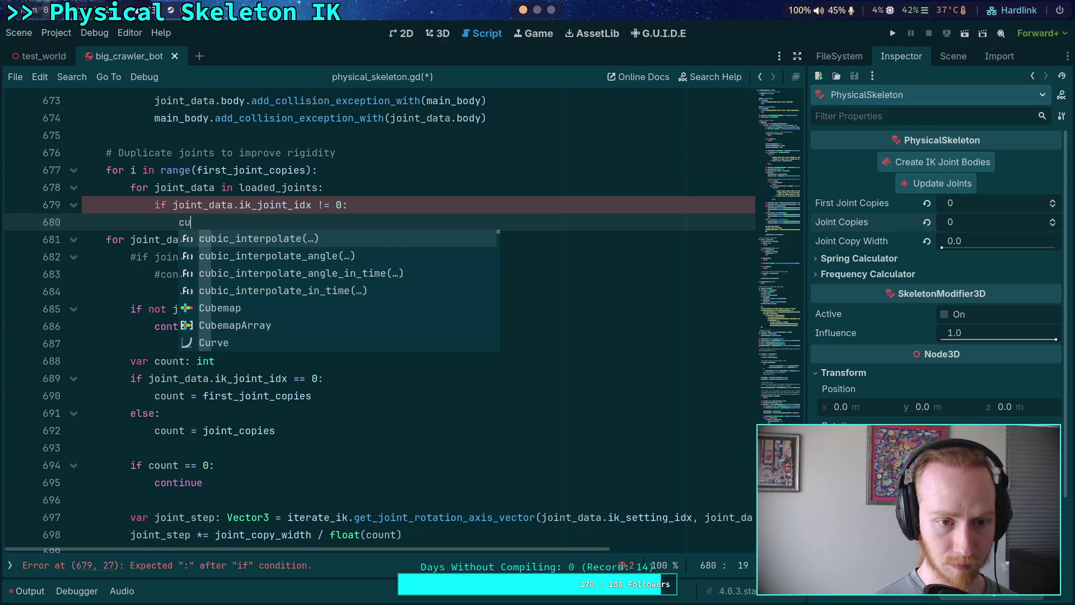
{"action": "key", "text": "BackSpace"}
{"action": "type", "text": "e"}
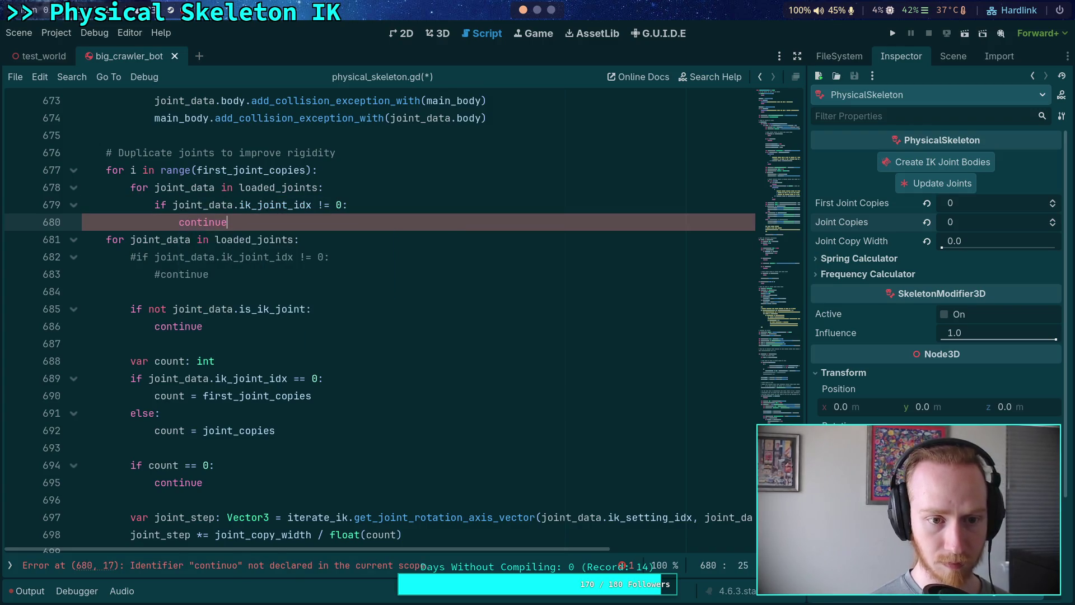
{"action": "key", "text": "Return"}
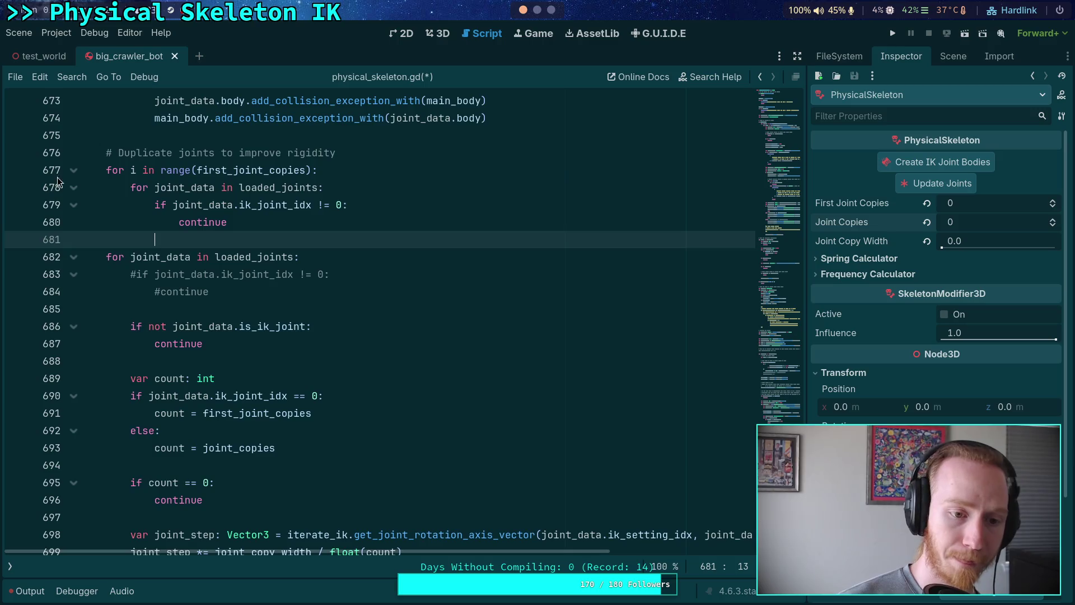
- Move the two joint_step lines up into the new loop, indented below the continue check
{"action": "scroll", "coordinate": [159, 342], "scroll_direction": "down", "scroll_amount": 2}
{"action": "left_click", "coordinate": [130, 431]}
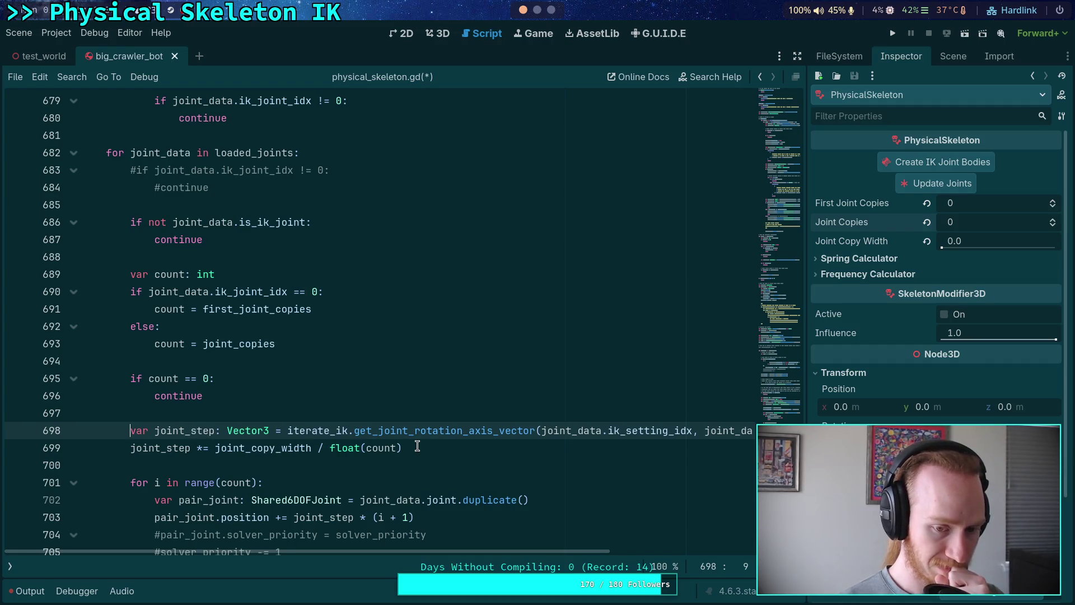
{"action": "scroll", "coordinate": [417, 447], "scroll_direction": "up", "scroll_amount": 1}
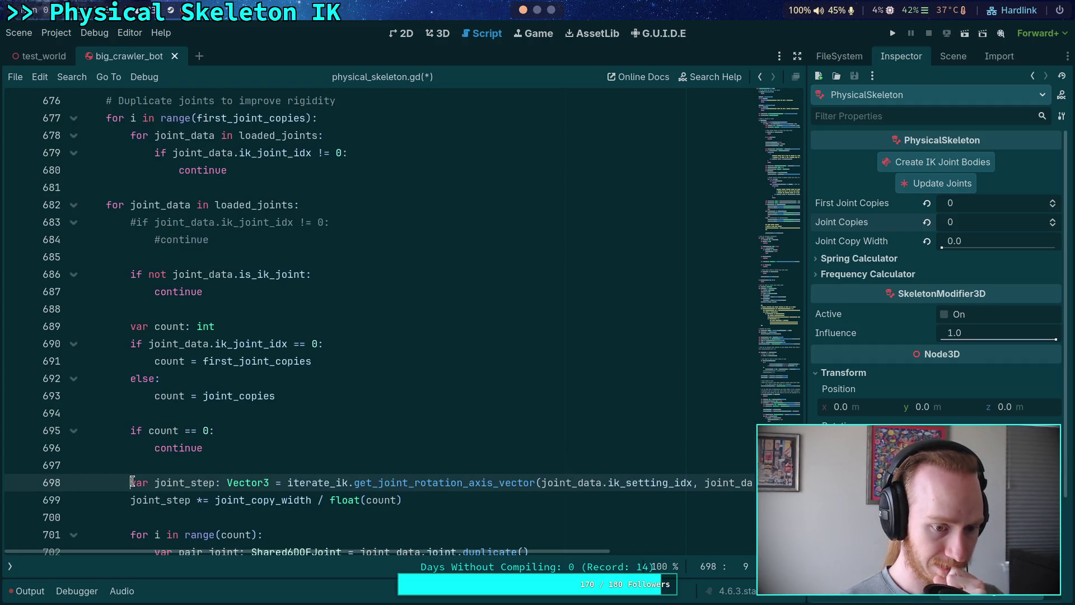
{"action": "left_click", "coordinate": [438, 505], "text": "shift"}
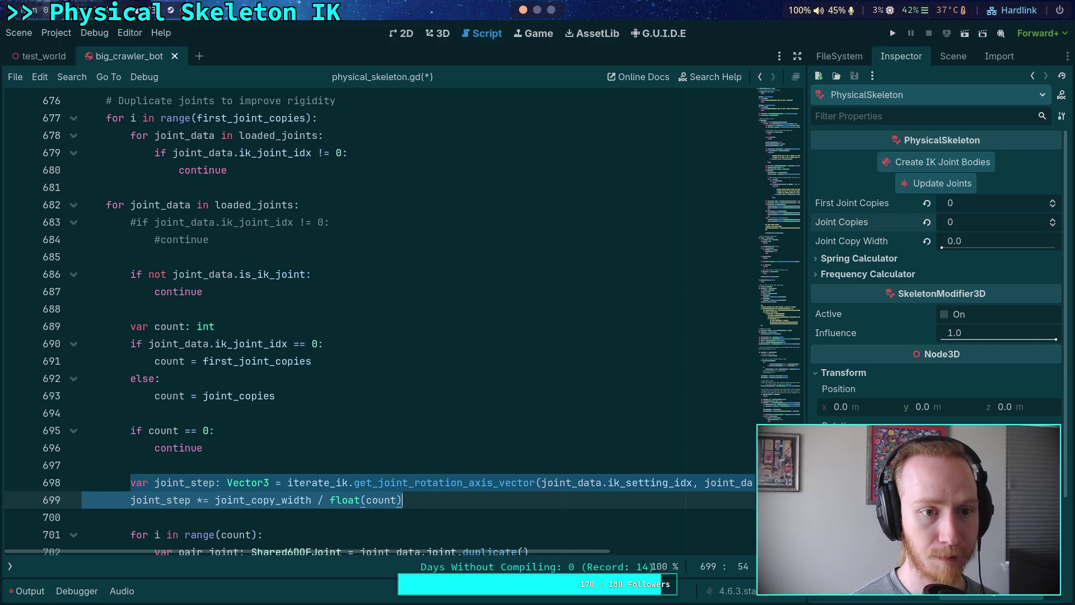
{"action": "key", "text": "alt+Up"}
{"action": "key", "text": "alt+Up"}
{"action": "key", "text": "alt+Up"}
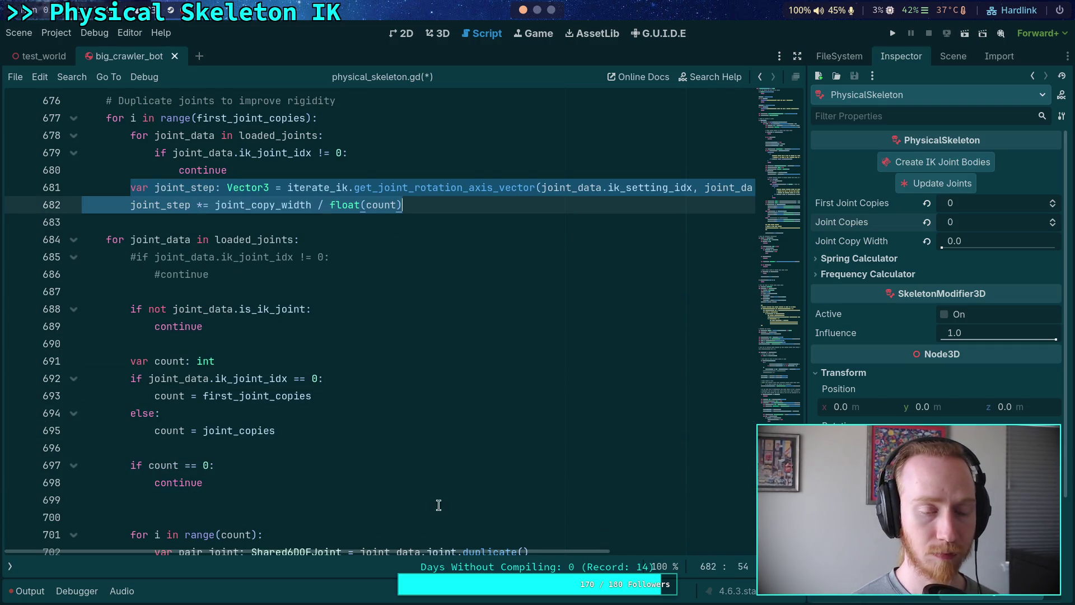
{"action": "key", "text": "Tab"}
{"action": "left_click", "coordinate": [261, 176]}
{"action": "key", "text": "Return"}
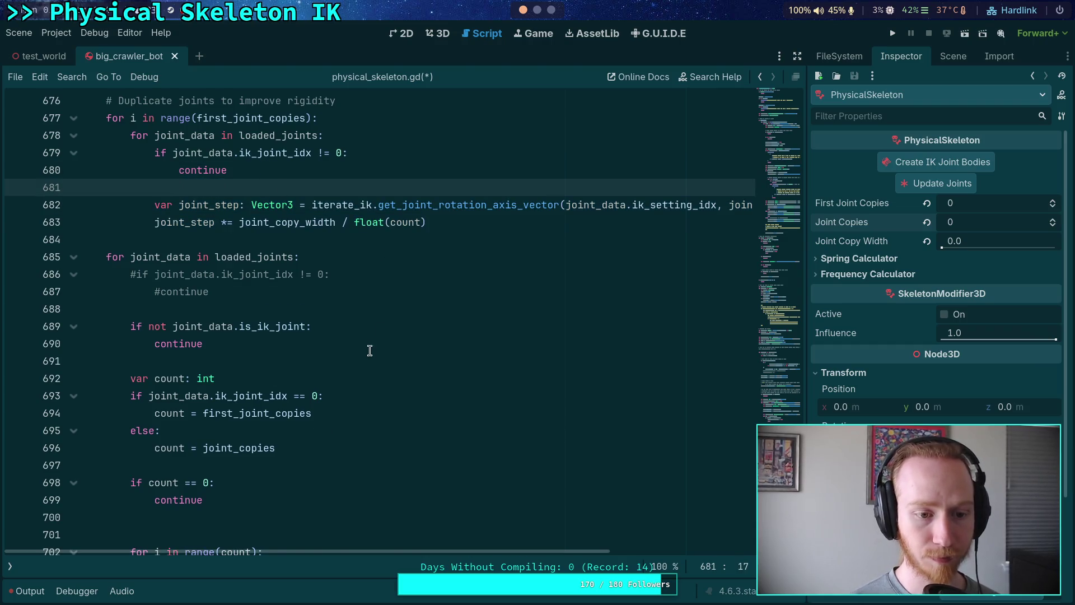
- Cut the old pair-joint duplication loop and paste it beneath the joint_step lines
{"action": "scroll", "coordinate": [369, 350], "scroll_direction": "down", "scroll_amount": 3}
{"action": "mouse_move", "coordinate": [131, 395]}
{"action": "left_mouse_down"}
{"action": "mouse_move", "coordinate": [280, 415]}
{"action": "mouse_move", "coordinate": [445, 405]}
{"action": "mouse_move", "coordinate": [506, 482]}
{"action": "left_mouse_up"}
{"action": "key", "text": "ctrl+c"}
{"action": "scroll", "coordinate": [280, 414], "scroll_direction": "down", "scroll_amount": 2}
{"action": "key", "text": "BackSpace"}
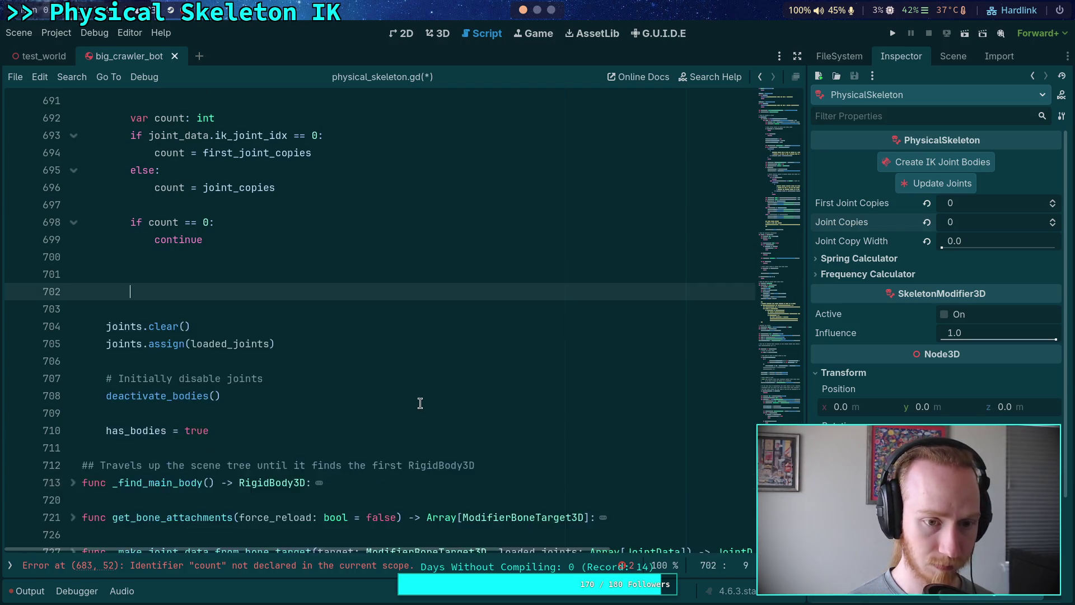
{"action": "scroll", "coordinate": [420, 404], "scroll_direction": "up", "scroll_amount": 6}
{"action": "left_click", "coordinate": [452, 266]}
{"action": "key", "text": "Return"}
{"action": "key", "text": "Return"}
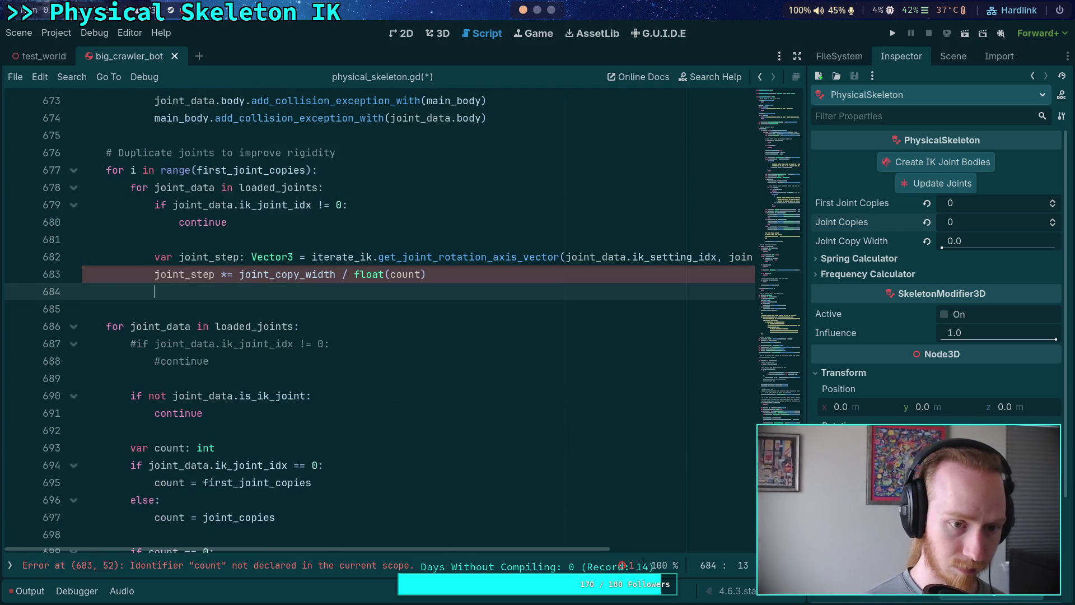
{"action": "key", "text": "ctrl+v"}
- Indent the pasted duplication loop's body one level
{"action": "left_click_drag", "start_coordinate": [203, 331], "coordinate": [204, 495]}
{"action": "key", "text": "Tab"}
{"action": "left_click", "coordinate": [327, 465]}
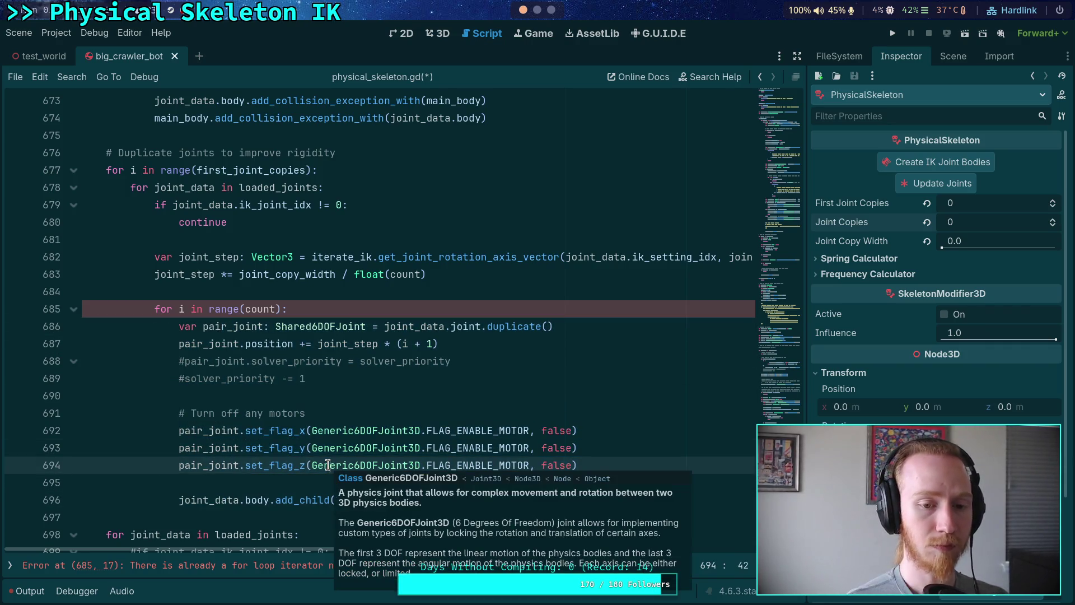
{"action": "left_click", "coordinate": [332, 296]}
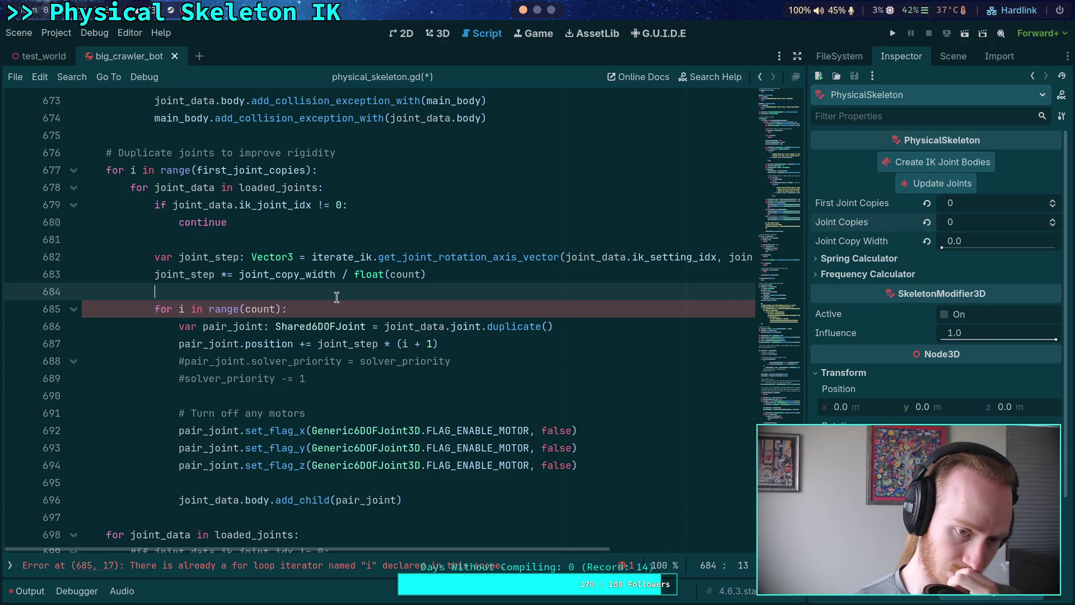
{"action": "scroll", "coordinate": [336, 297], "scroll_direction": "down", "scroll_amount": 13}
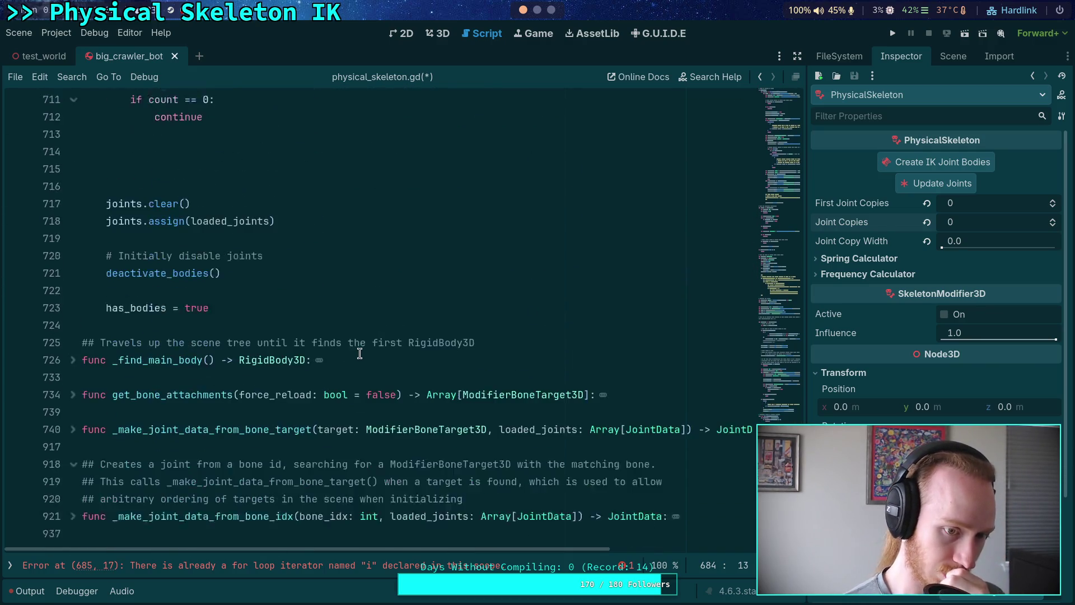
{"action": "left_click", "coordinate": [248, 300]}
- Declare 'func _duplicate_joint(joint_data: JointData) -> void:' as a new helper
{"action": "key", "text": "Return"}
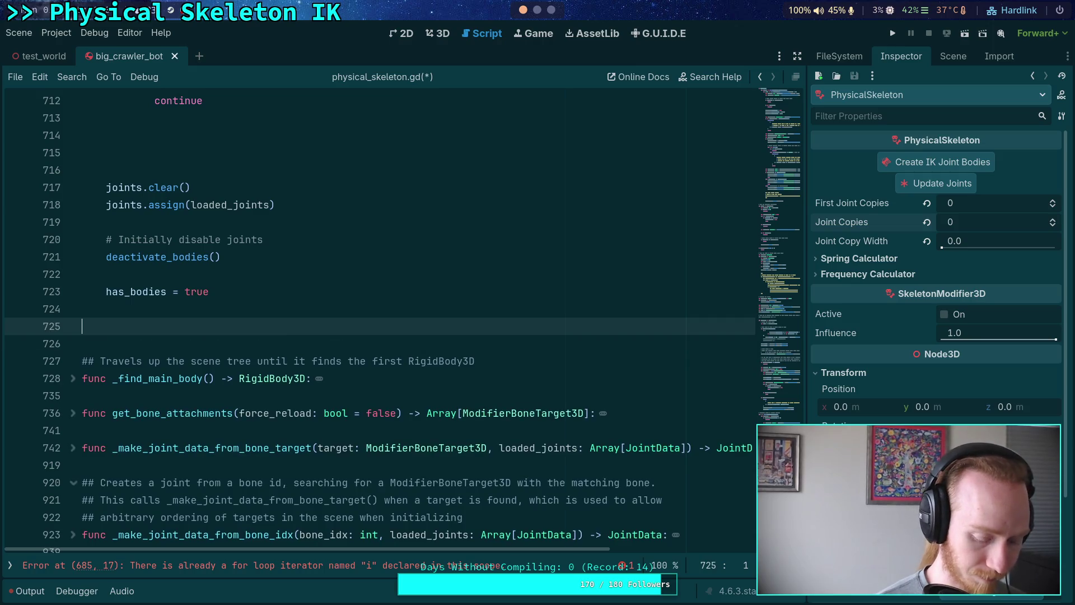
{"action": "type", "text": "func _duplicate_j"}
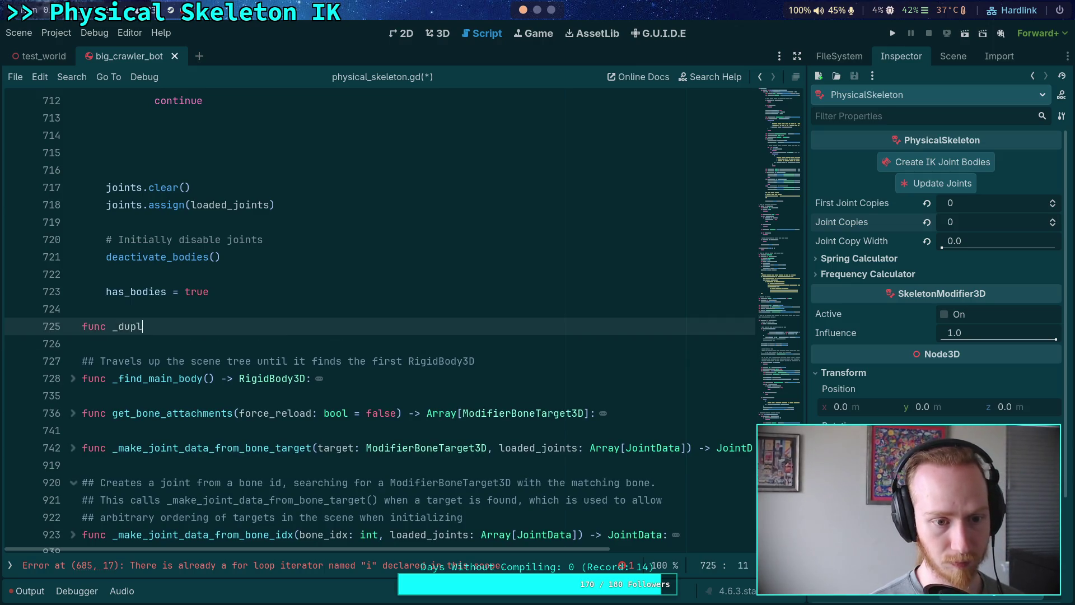
{"action": "type", "text": "oint(joint_da"}
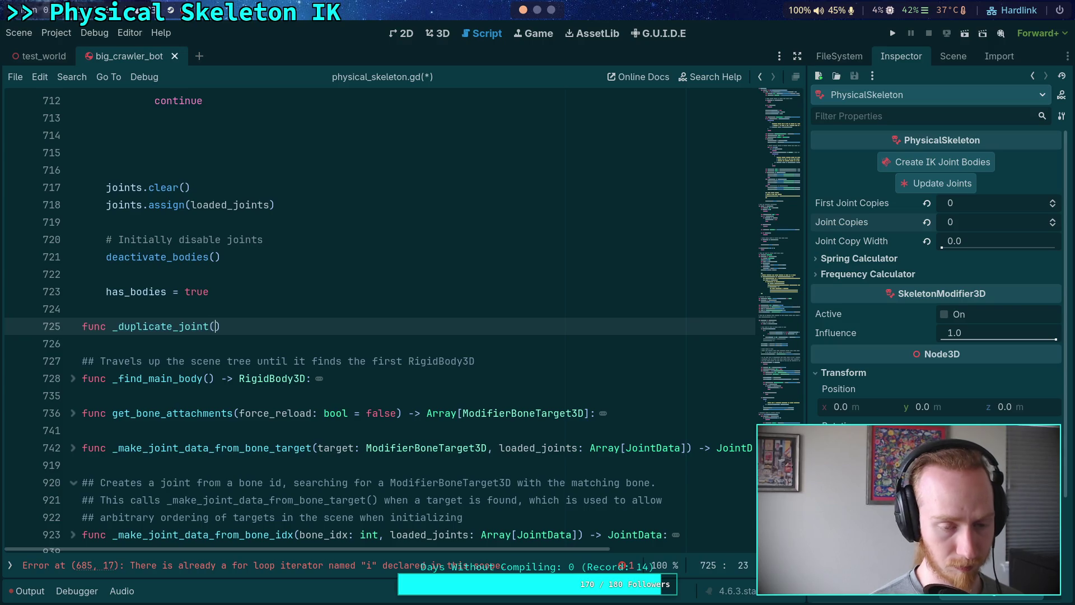
{"action": "type", "text": "ta: JointD"}
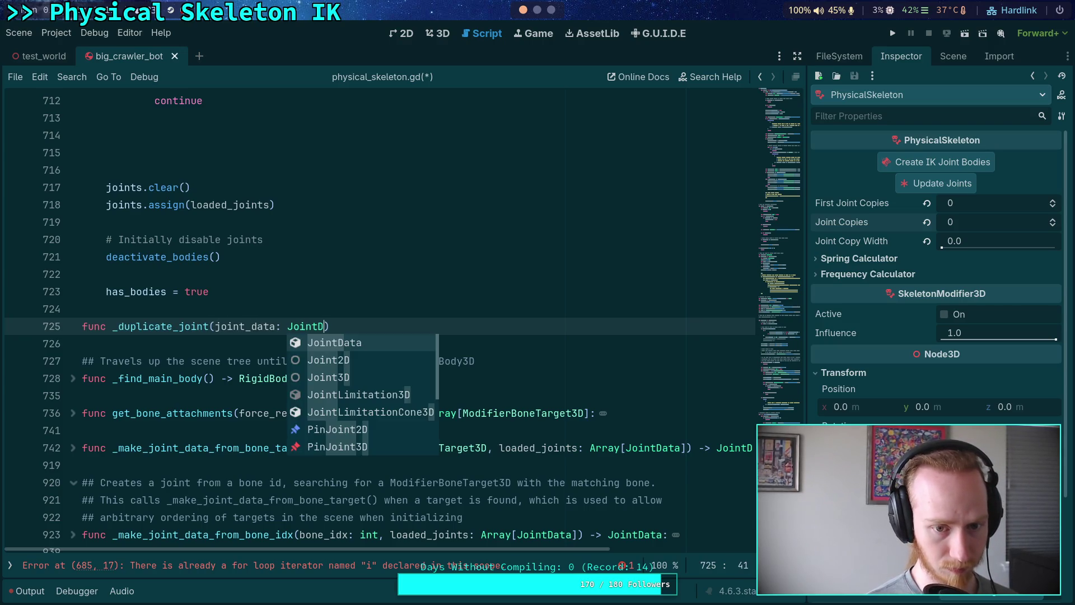
{"action": "key", "text": "Return"}
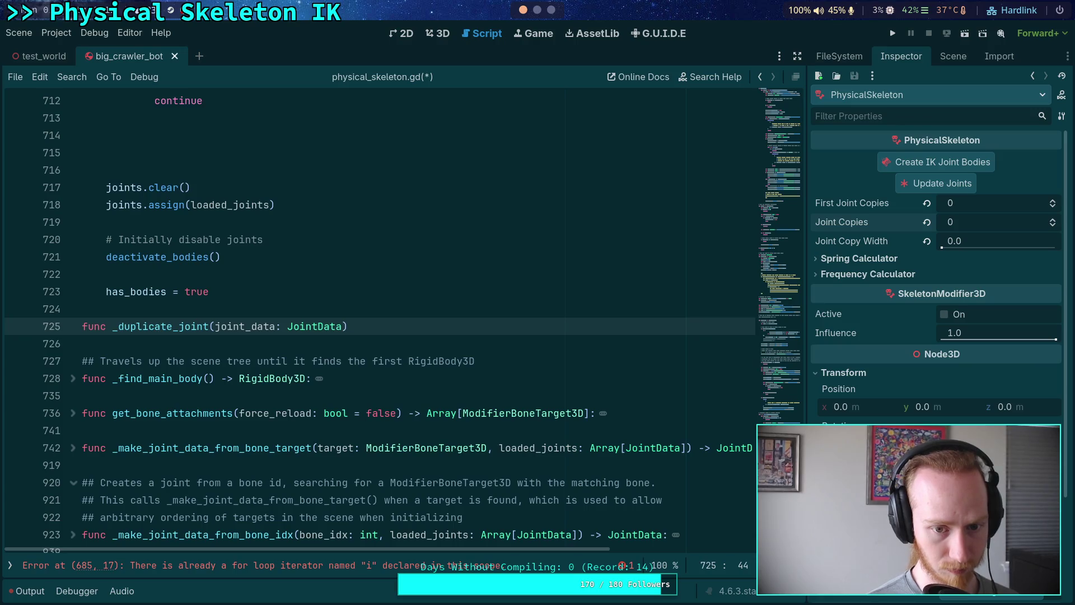
{"action": "type", "text": ") -> "}
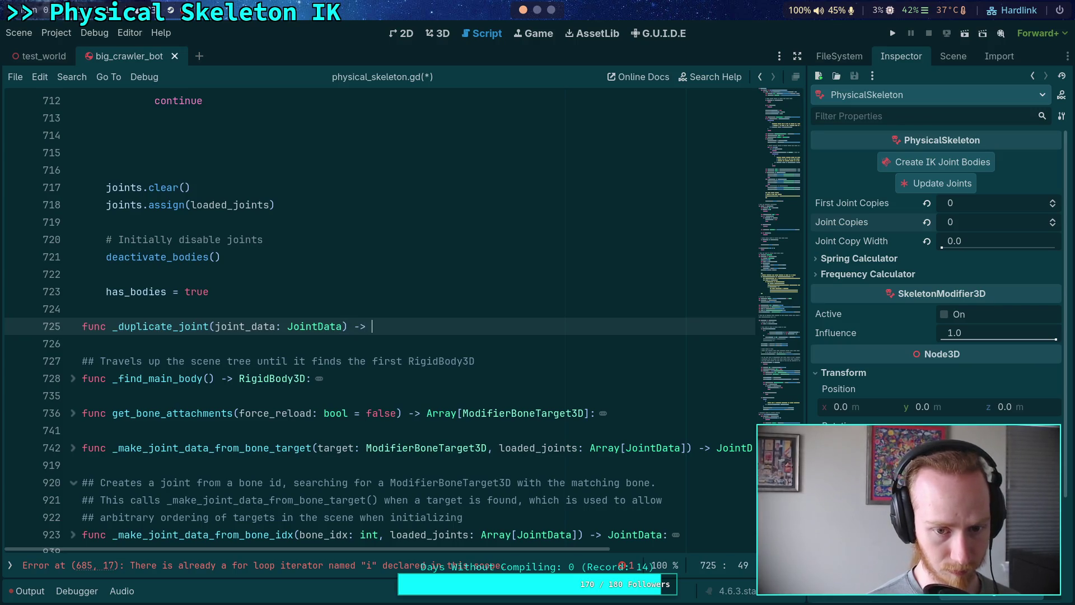
{"action": "type", "text": "void:"}
{"action": "key", "text": "Return"}
- Move the joint-copying block from the loop into _duplicate_joint, dedented to function level
{"action": "scroll", "coordinate": [213, 300], "scroll_direction": "up", "scroll_amount": 2}
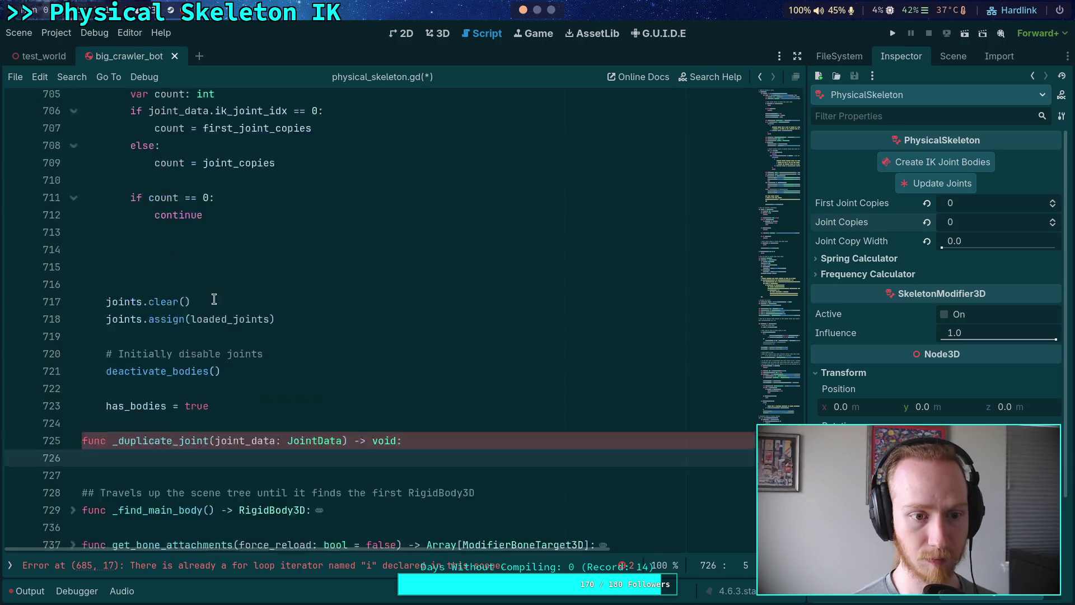
{"action": "scroll", "coordinate": [214, 300], "scroll_direction": "up", "scroll_amount": 10}
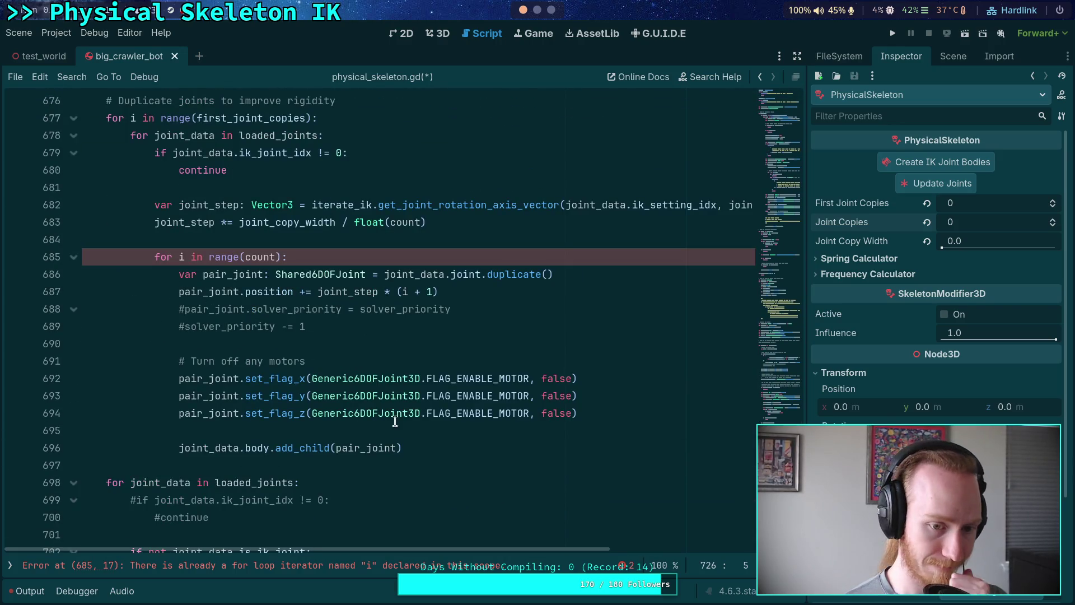
{"action": "mouse_move", "coordinate": [419, 448]}
{"action": "left_mouse_down"}
{"action": "mouse_move", "coordinate": [314, 343]}
{"action": "mouse_move", "coordinate": [179, 274]}
{"action": "left_mouse_up"}
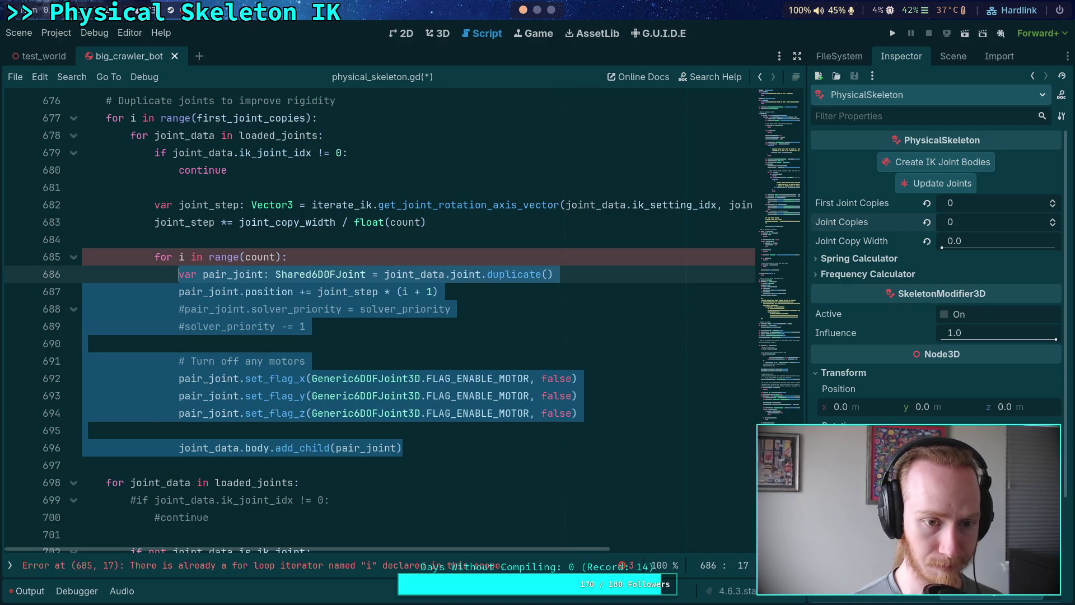
{"action": "key", "text": "ctrl+x"}
{"action": "scroll", "coordinate": [319, 350], "scroll_direction": "down", "scroll_amount": 8}
{"action": "left_click", "coordinate": [275, 376]}
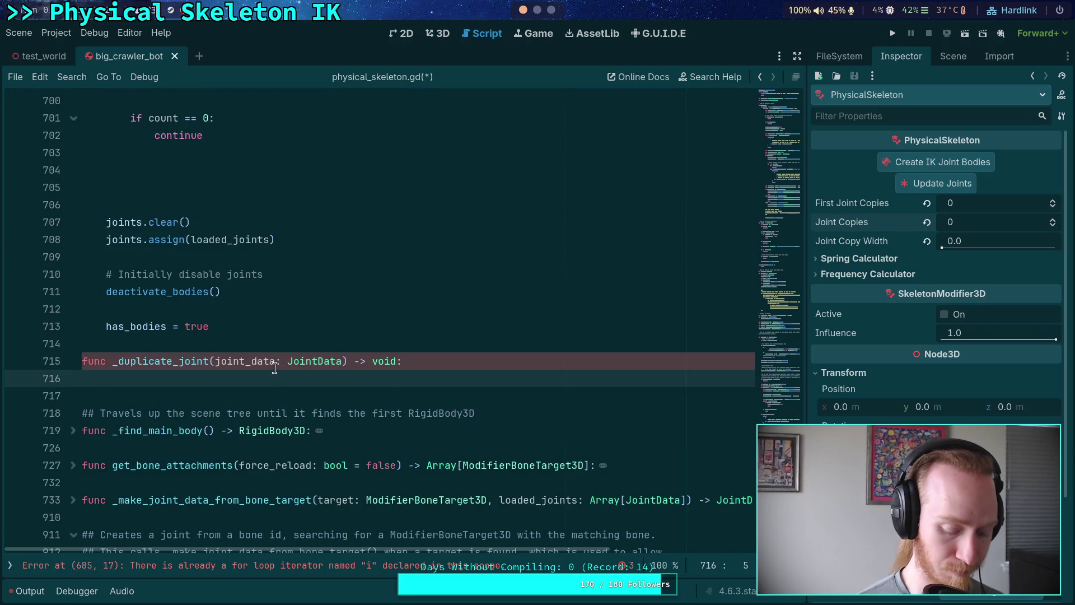
{"action": "key", "text": "ctrl+v"}
{"action": "left_click_drag", "start_coordinate": [293, 379], "coordinate": [275, 535]}
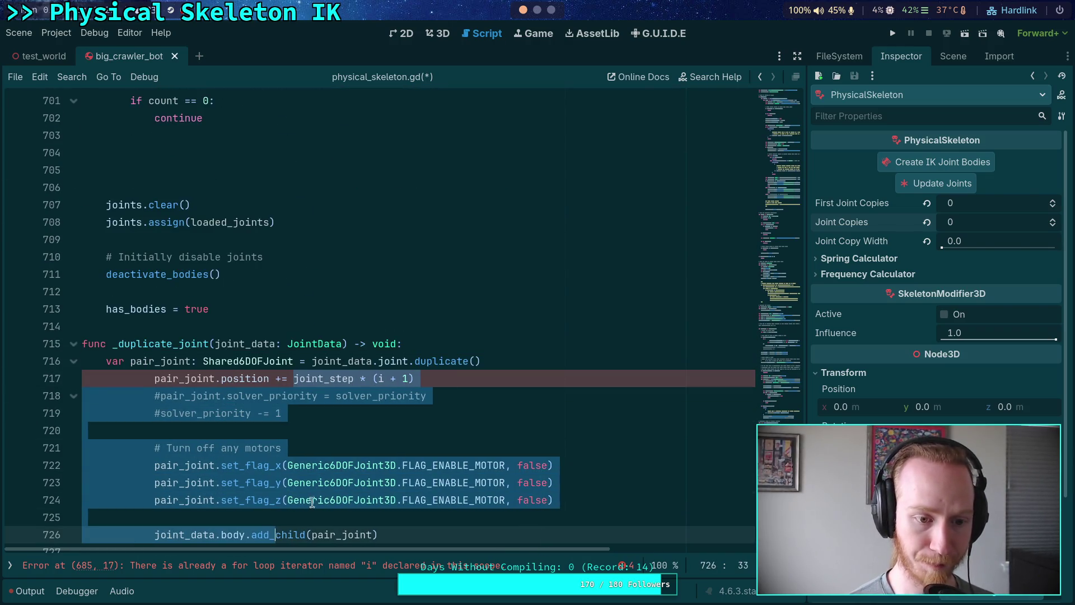
{"action": "key", "text": "shift+Tab"}
{"action": "key", "text": "shift+Tab"}
- Change _duplicate_joint's return type from void to Joint3D
{"action": "left_click", "coordinate": [358, 414]}
{"action": "scroll", "coordinate": [378, 409], "scroll_direction": "down", "scroll_amount": 1}
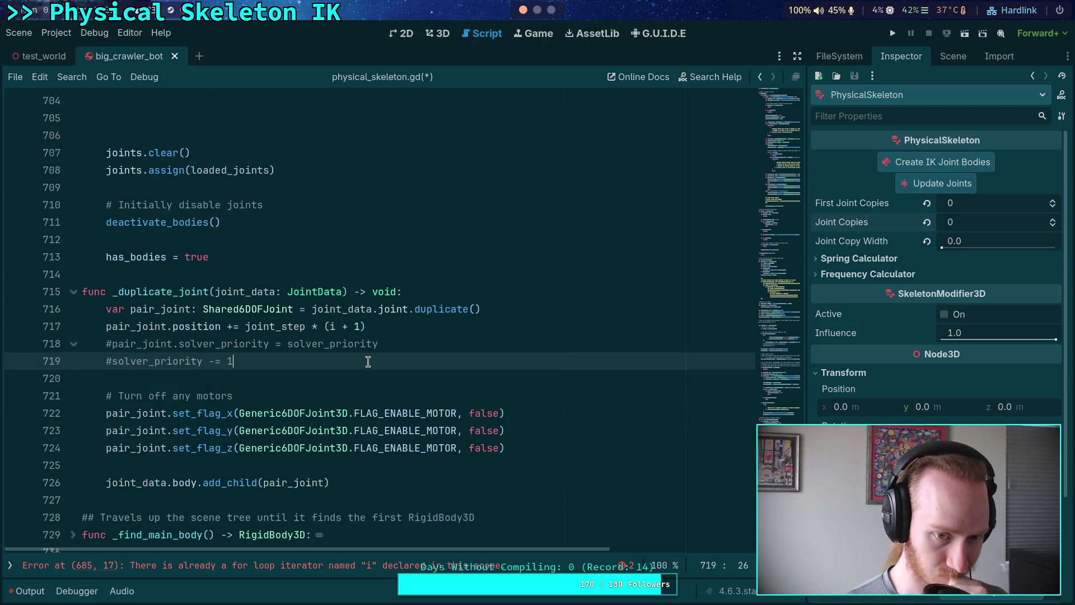
{"action": "double_click", "coordinate": [277, 326]}
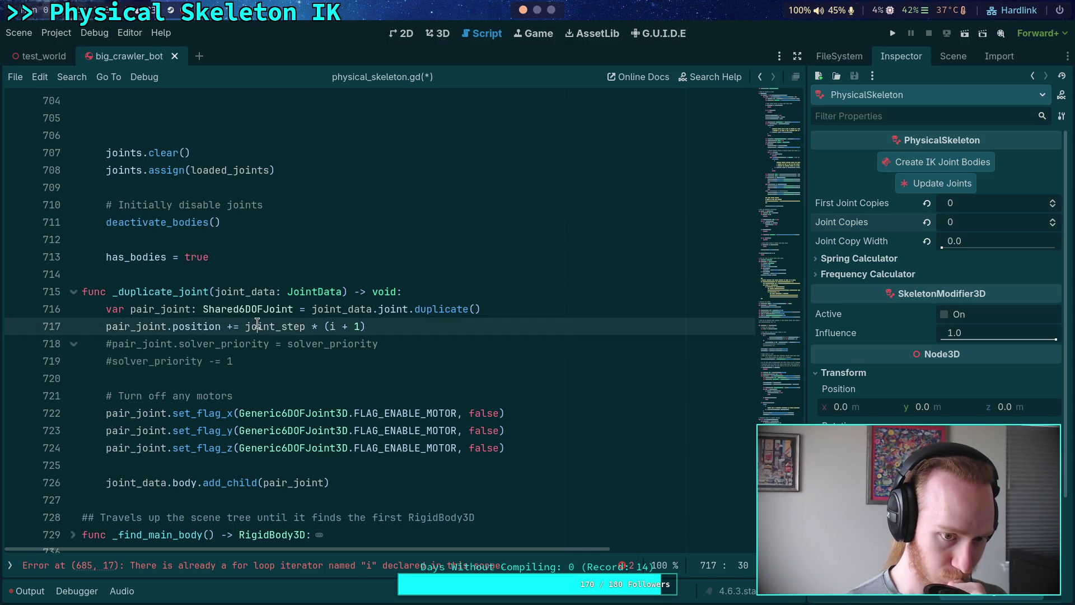
{"action": "left_click", "coordinate": [454, 288]}
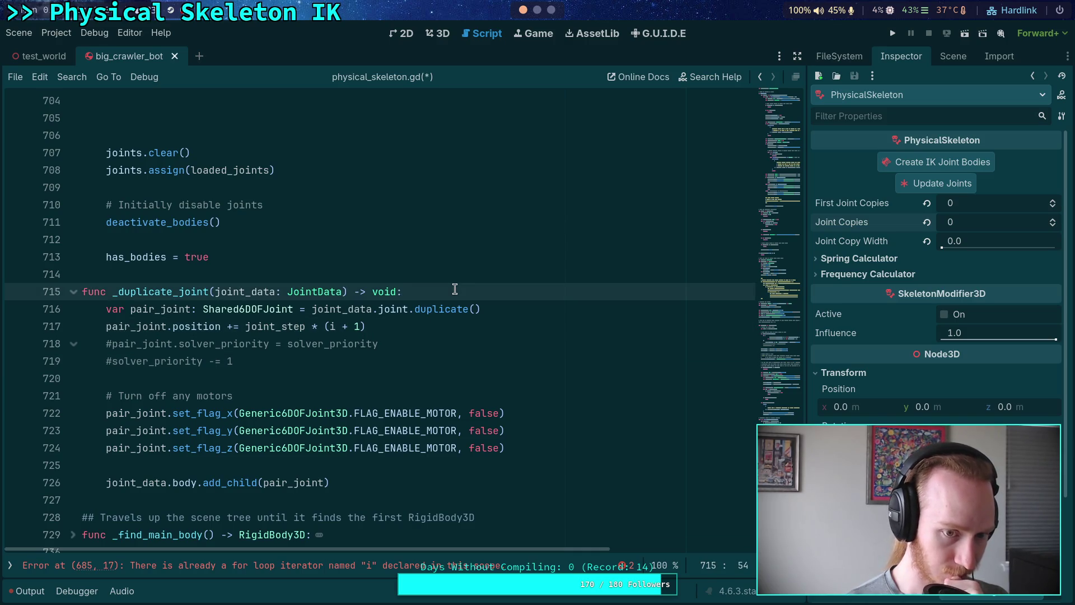
{"action": "left_click", "coordinate": [342, 291]}
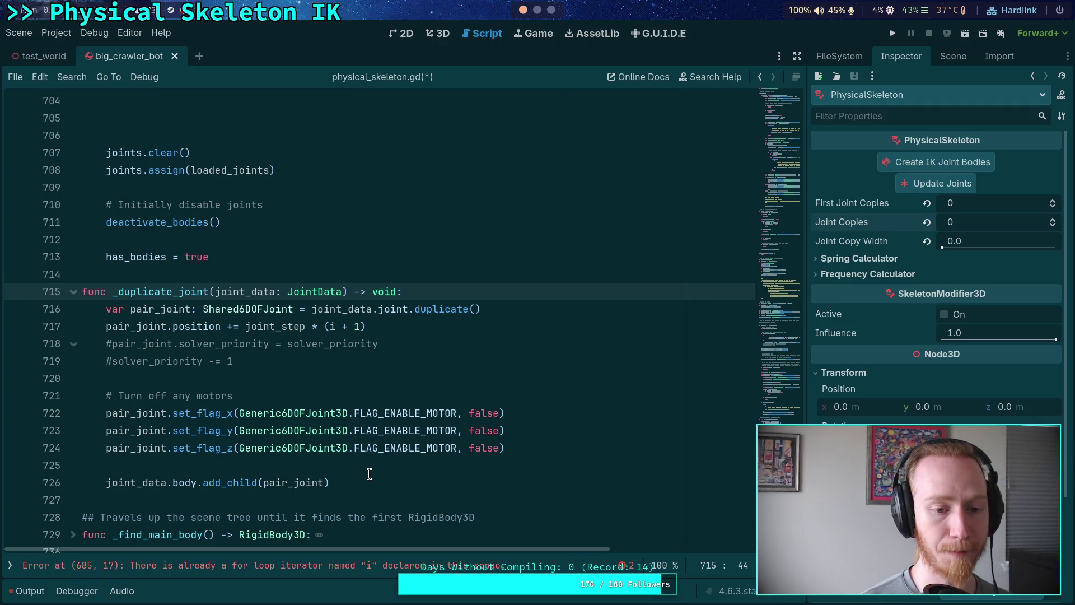
{"action": "left_click", "coordinate": [411, 329]}
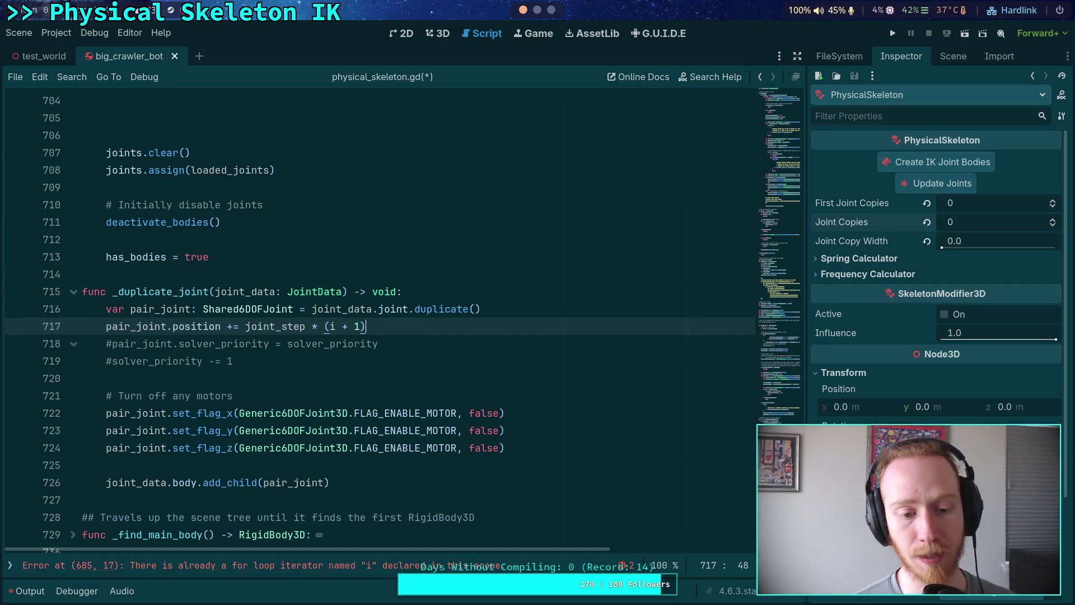
{"action": "double_click", "coordinate": [386, 291]}
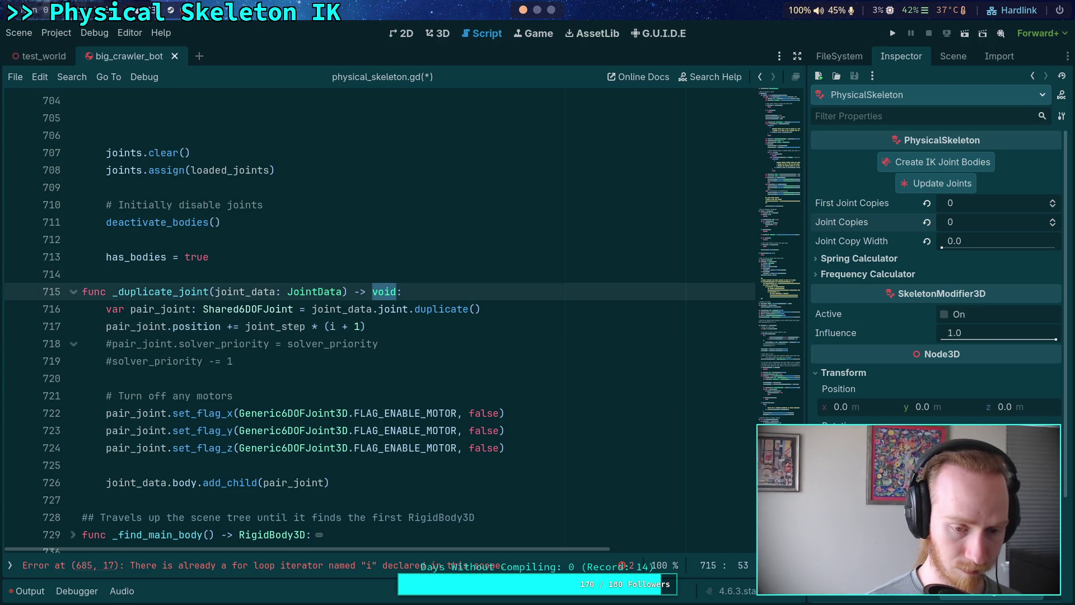
{"action": "type", "text": "Joint3D"}
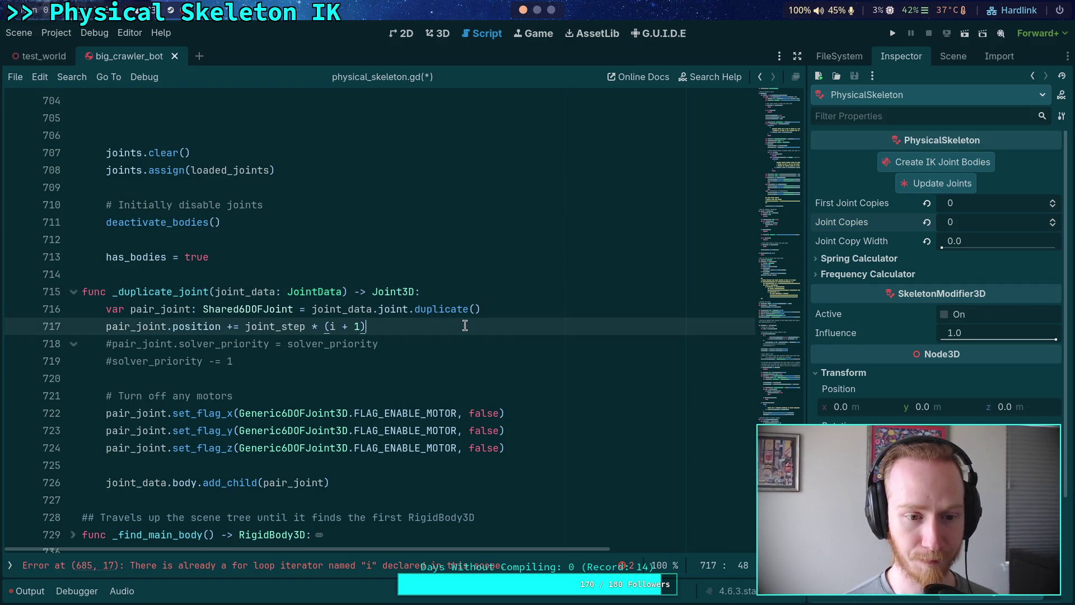
- Move the position line below the motor flags and add 'return pair_joint' to the helper
{"action": "left_click", "coordinate": [437, 327]}
{"action": "key", "text": "alt+Down"}
{"action": "key", "text": "alt+Down"}
{"action": "key", "text": "alt+Down"}
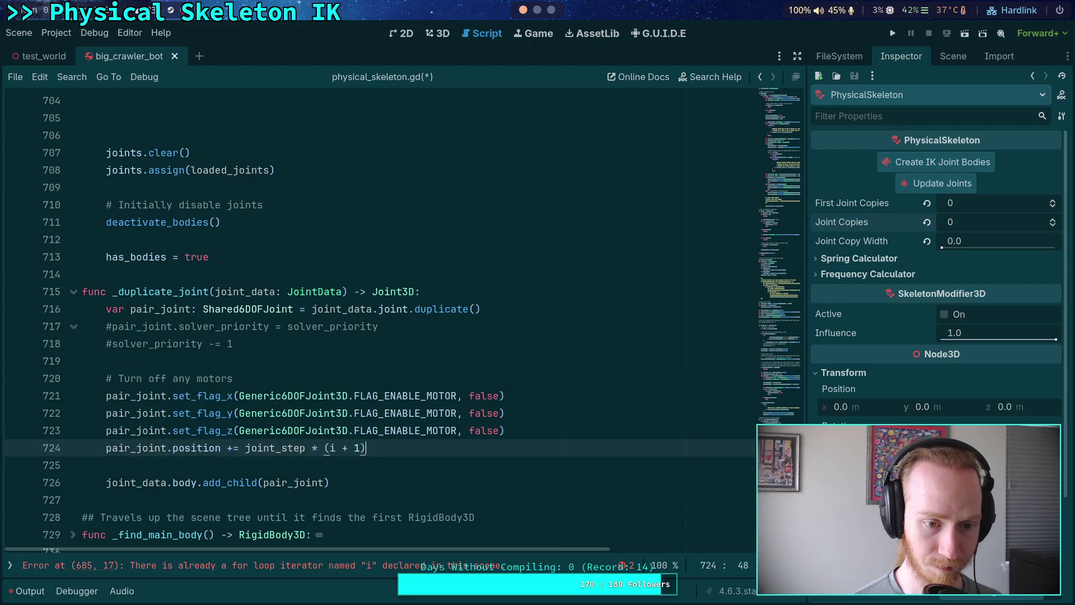
{"action": "left_click", "coordinate": [502, 434]}
{"action": "key", "text": "Return"}
{"action": "key", "text": "Return"}
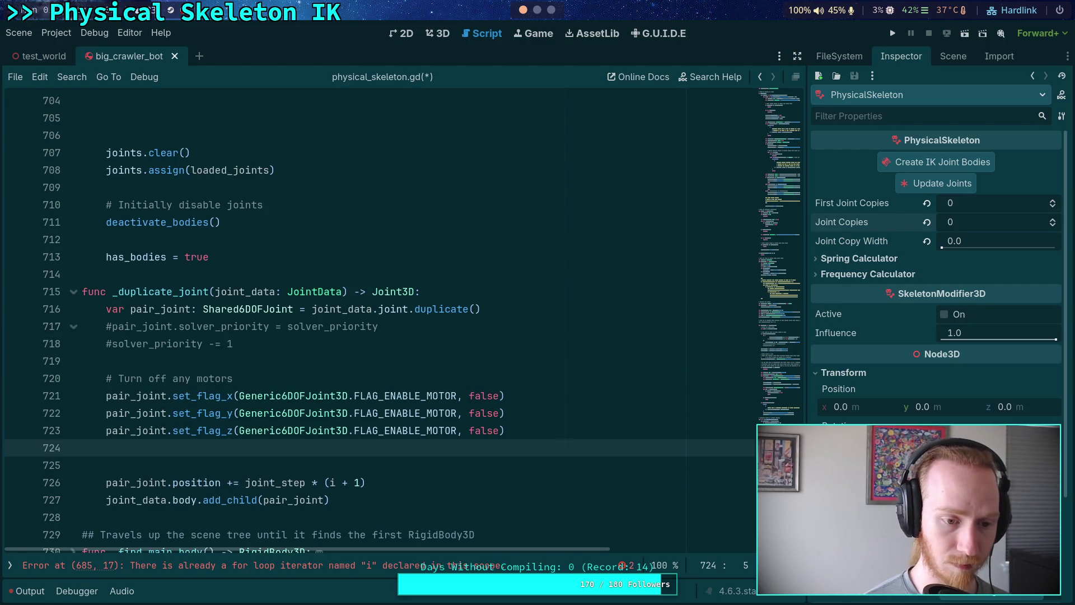
{"action": "type", "text": "return pair_joint"}
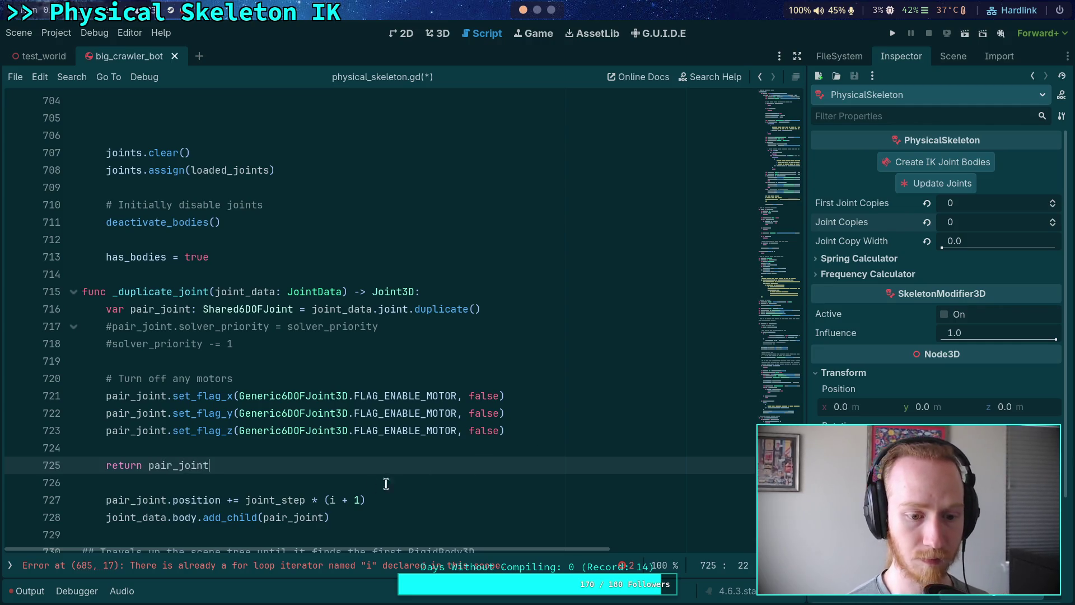
{"action": "left_click_drag", "start_coordinate": [357, 516], "coordinate": [353, 466]}
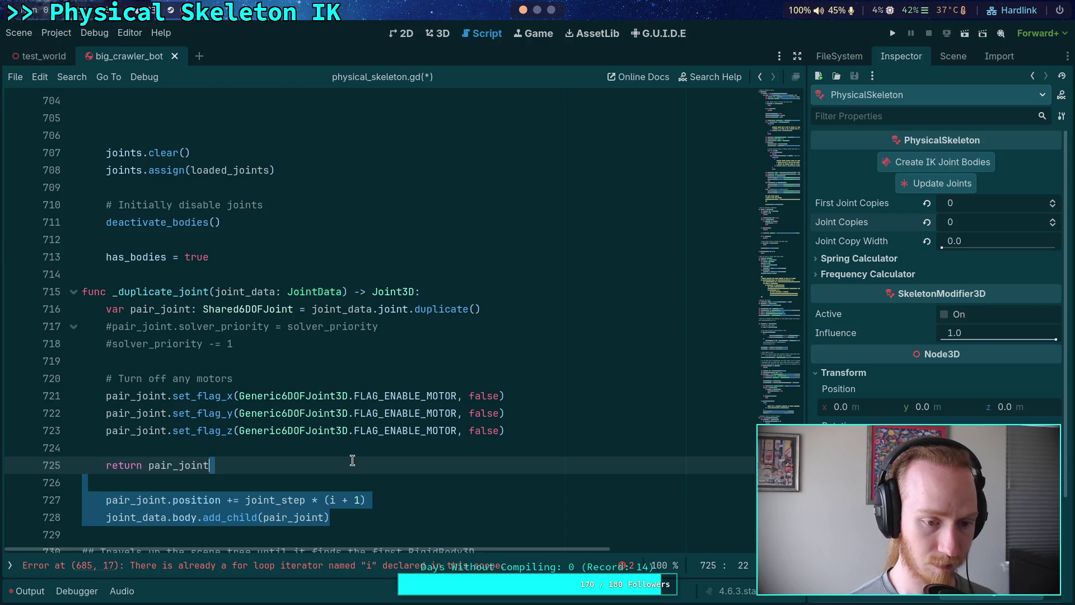
- Move the position offset and add_child lines back into the inner for loop, indented
{"action": "key", "text": "BackSpace"}
{"action": "scroll", "coordinate": [352, 442], "scroll_direction": "up", "scroll_amount": 10}
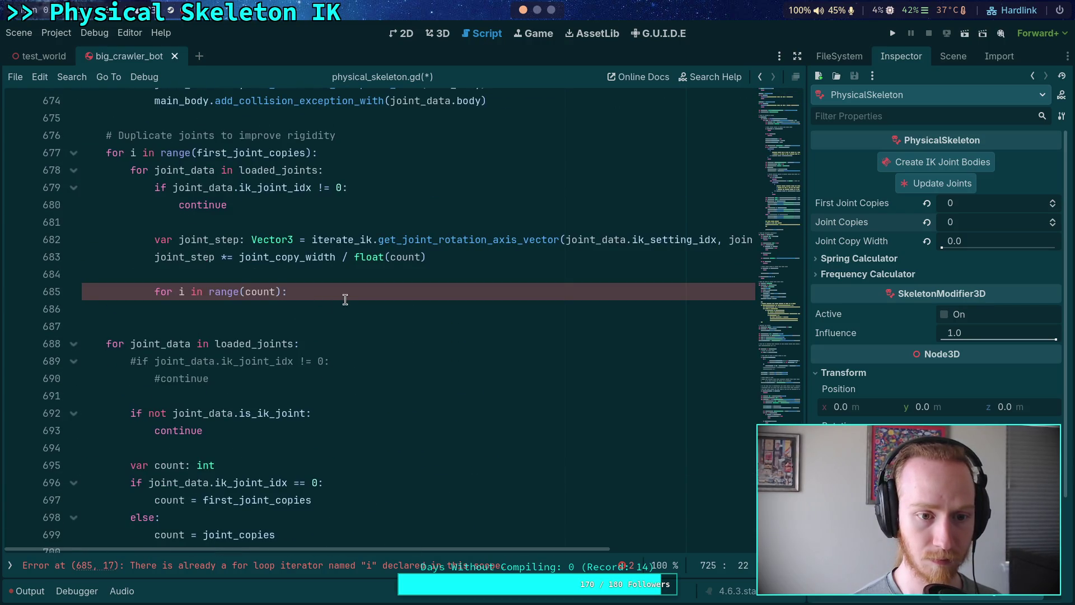
{"action": "left_click", "coordinate": [345, 299]}
{"action": "key", "text": "ctrl+v"}
{"action": "left_click_drag", "start_coordinate": [232, 361], "coordinate": [224, 339]}
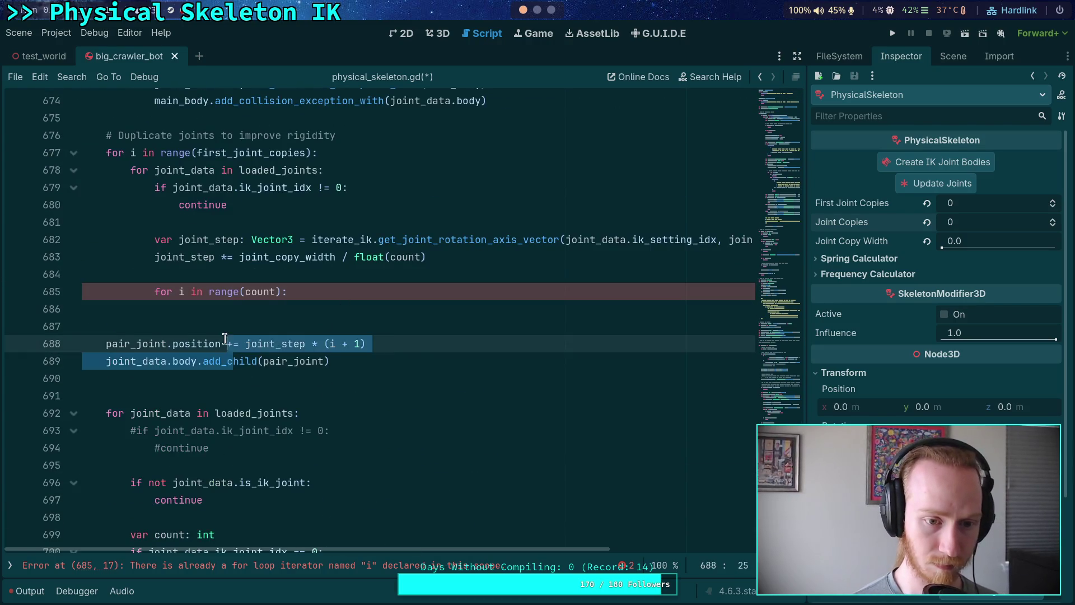
{"action": "key", "text": "Tab"}
{"action": "key", "text": "Tab"}
{"action": "key", "text": "Tab"}
- Add 'var pair_joint := _duplicate_joint(joint_data)' inside the loop
{"action": "left_click", "coordinate": [175, 308]}
{"action": "type", "text": "v"}
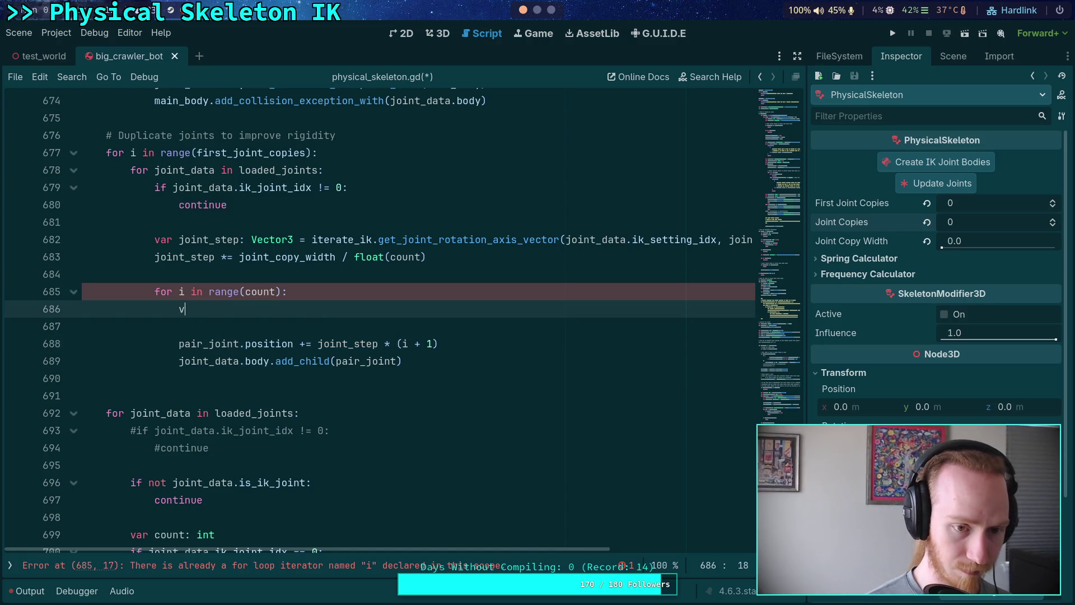
{"action": "type", "text": "ar pair_joint"}
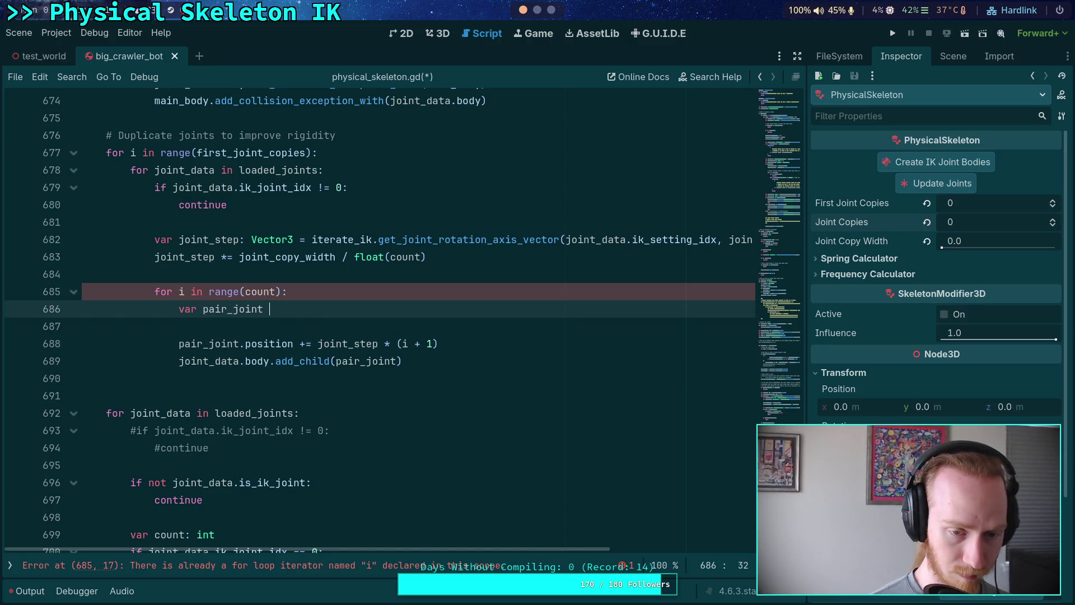
{"action": "key", "text": "BackSpace"}
{"action": "key", "text": "BackSpace"}
{"action": "key", "text": "BackSpace"}
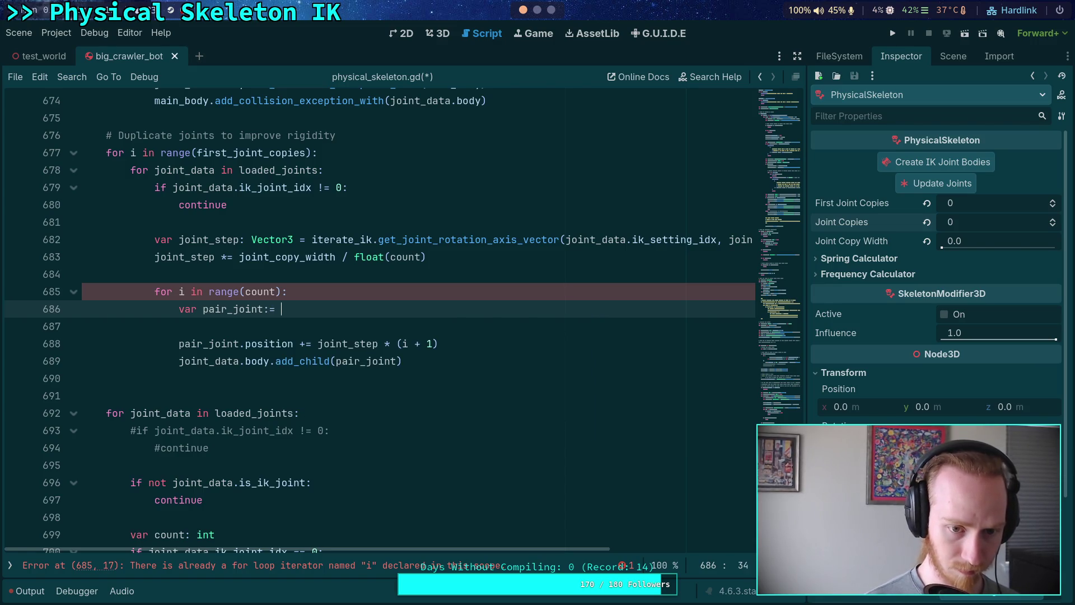
{"action": "key", "text": "BackSpace"}
{"action": "key", "text": "BackSpace"}
{"action": "key", "text": "BackSpace"}
{"action": "type", "text": ":="}
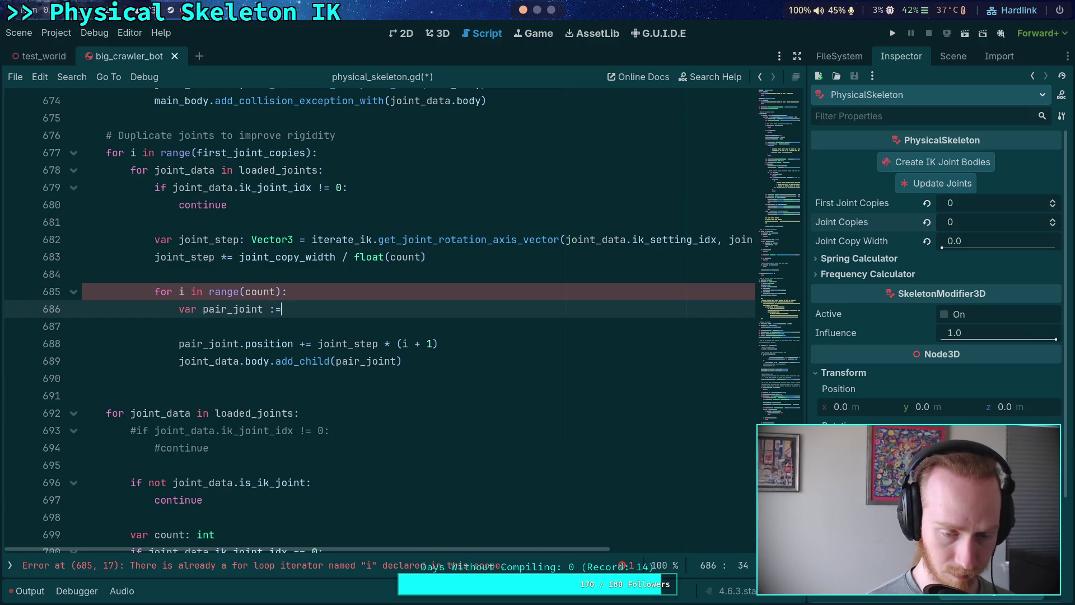
{"action": "type", "text": " _dup"}
{"action": "key", "text": "Return"}
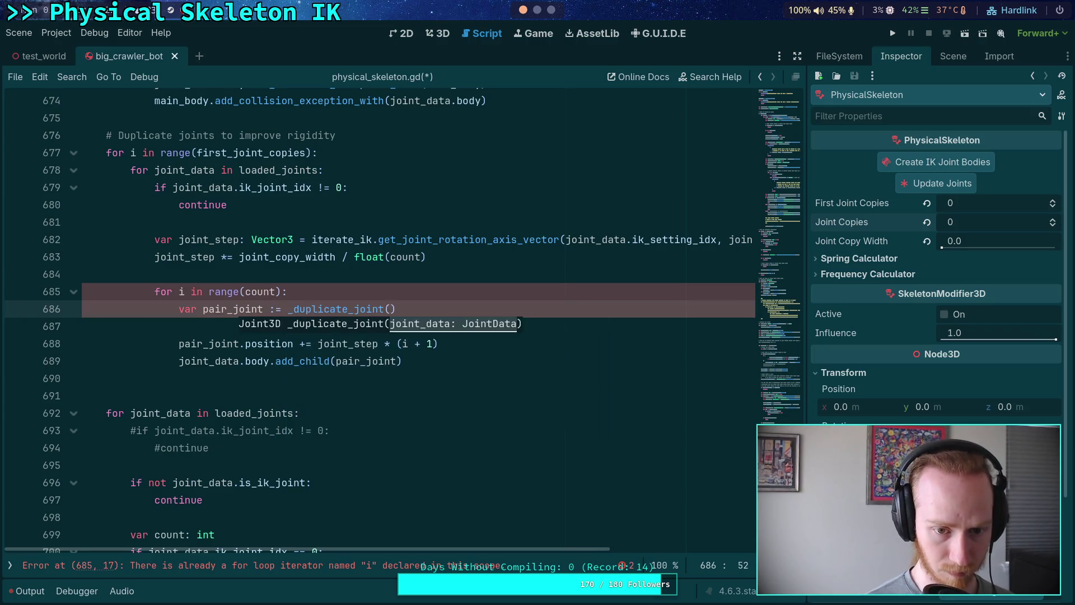
{"action": "type", "text": "joint_data"}
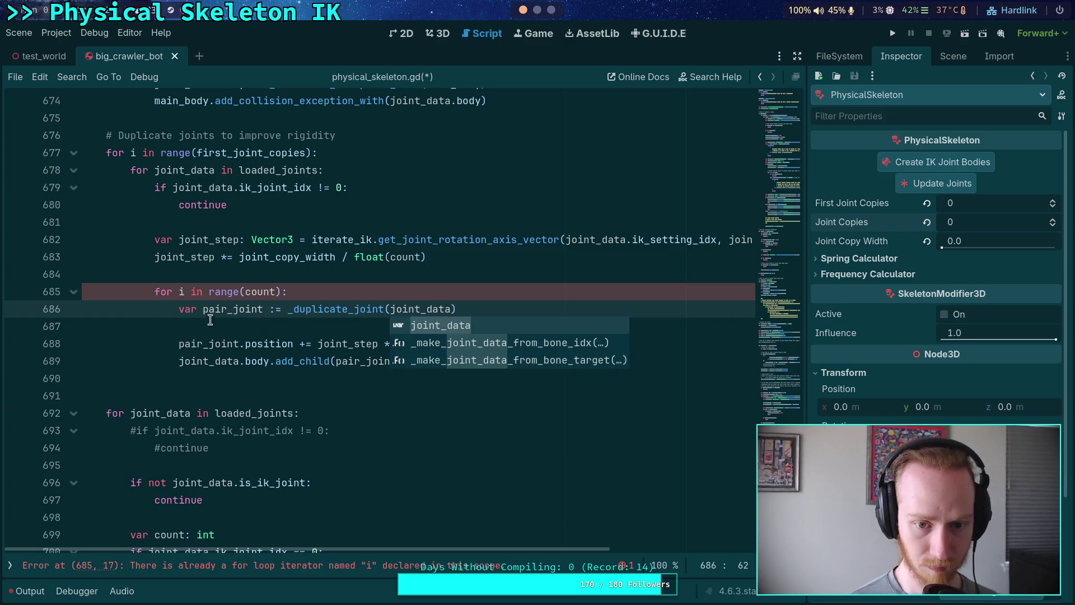
{"action": "left_click", "coordinate": [210, 320]}
- Remove the commented solver_priority lines and leftover blank line from _duplicate_joint
{"action": "scroll", "coordinate": [340, 363], "scroll_direction": "down", "scroll_amount": 10}
{"action": "scroll", "coordinate": [340, 364], "scroll_direction": "down", "scroll_amount": 6}
{"action": "scroll", "coordinate": [336, 364], "scroll_direction": "up", "scroll_amount": 5}
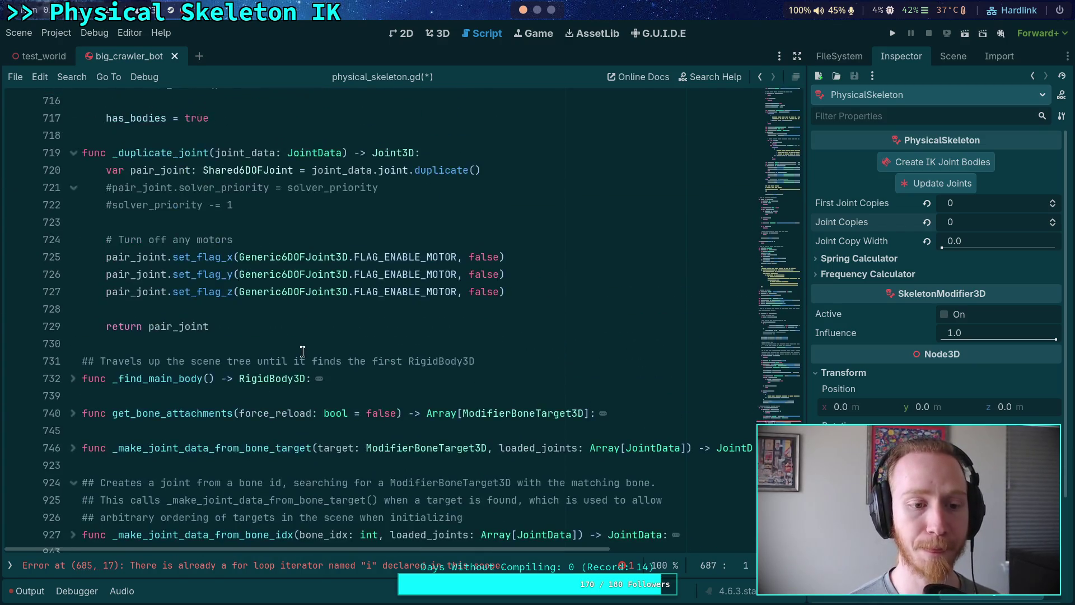
{"action": "scroll", "coordinate": [240, 308], "scroll_direction": "up", "scroll_amount": 5}
{"action": "scroll", "coordinate": [240, 309], "scroll_direction": "down", "scroll_amount": 4}
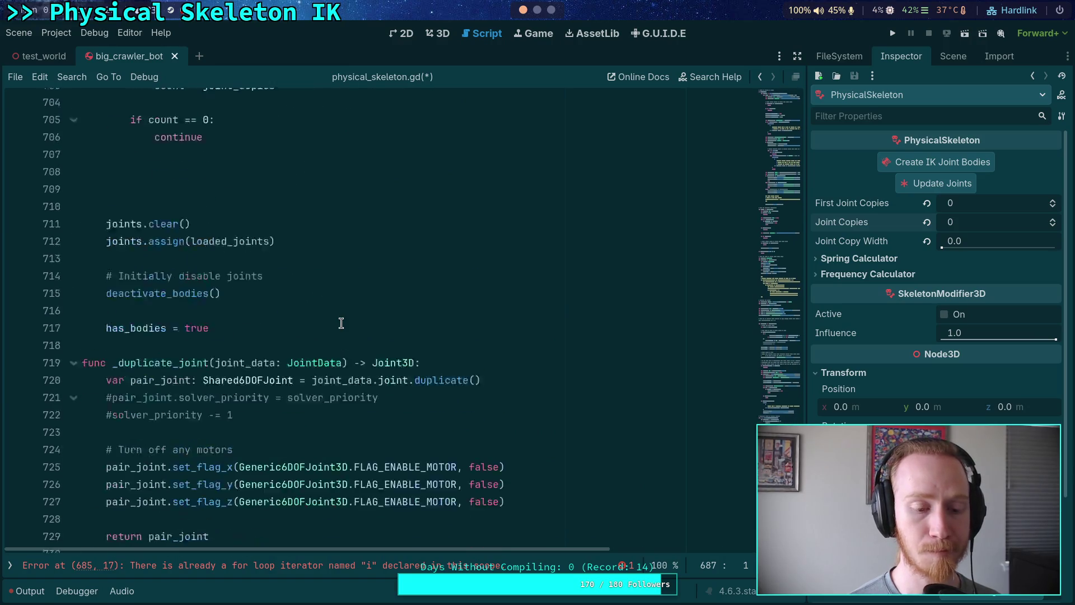
{"action": "left_click_drag", "start_coordinate": [238, 361], "coordinate": [44, 337]}
{"action": "key", "text": "ctrl+c"}
{"action": "key", "text": "BackSpace"}
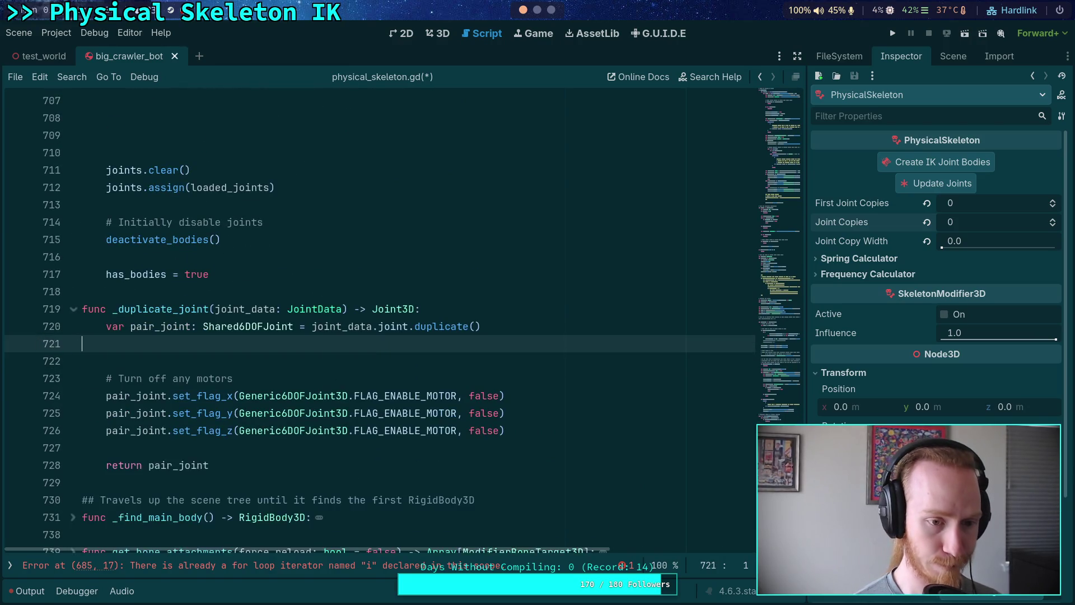
{"action": "key", "text": "BackSpace"}
{"action": "scroll", "coordinate": [300, 333], "scroll_direction": "up", "scroll_amount": 5}
{"action": "scroll", "coordinate": [300, 333], "scroll_direction": "up", "scroll_amount": 8}
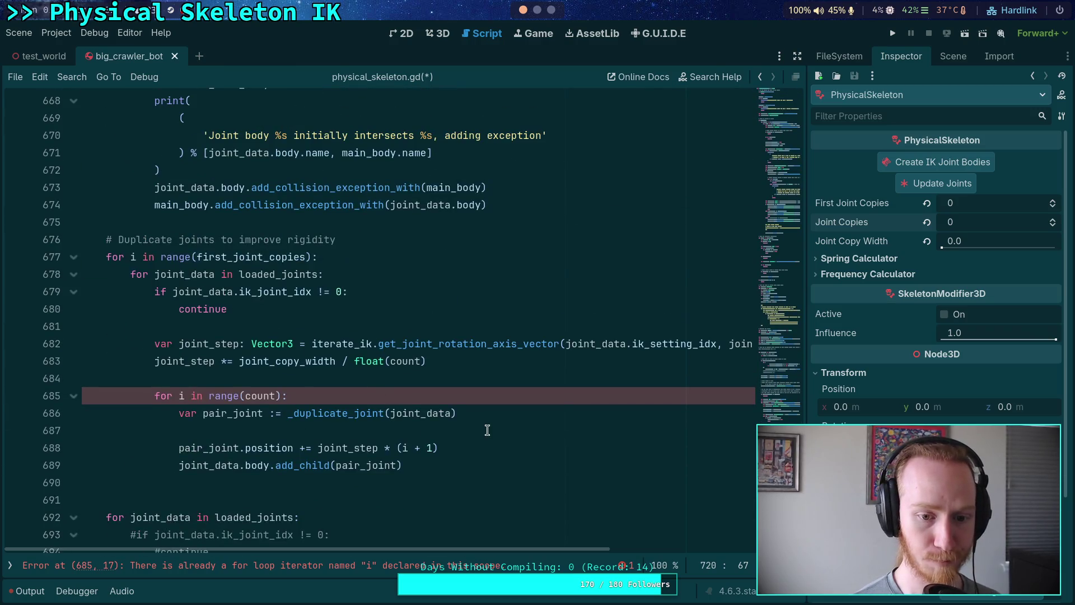
{"action": "scroll", "coordinate": [487, 430], "scroll_direction": "down", "scroll_amount": 2}
{"action": "left_click", "coordinate": [497, 325]}
- Paste the commented solver priority lines into the copy loop, fix indentation and move them up
{"action": "left_click", "coordinate": [497, 338]}
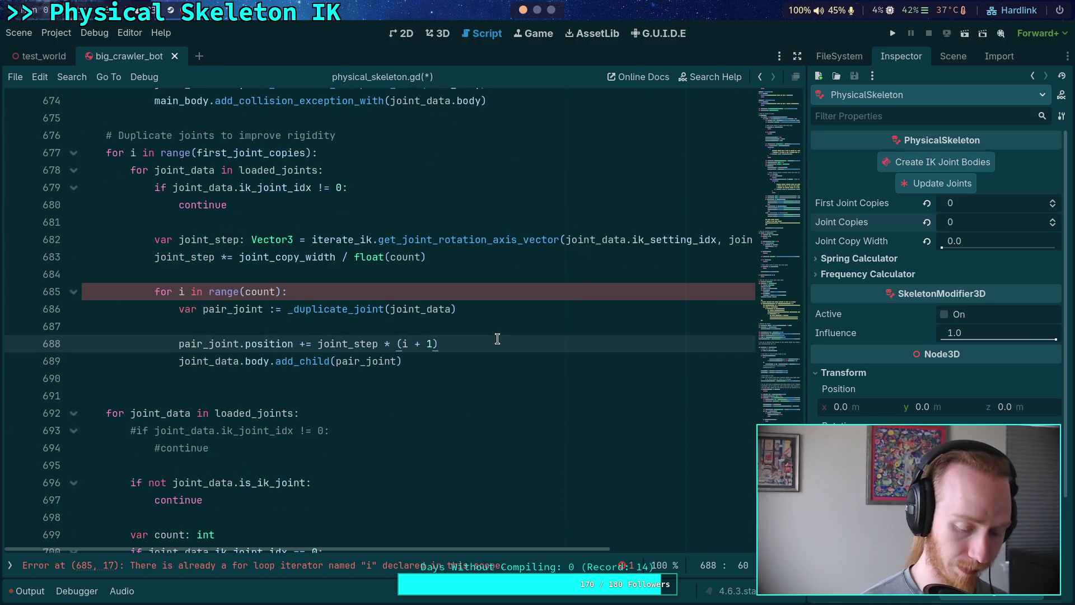
{"action": "key", "text": "ctrl+v"}
{"action": "key", "text": "Home"}
{"action": "key", "text": "Tab"}
{"action": "key", "text": "Tab"}
{"action": "key", "text": "Tab"}
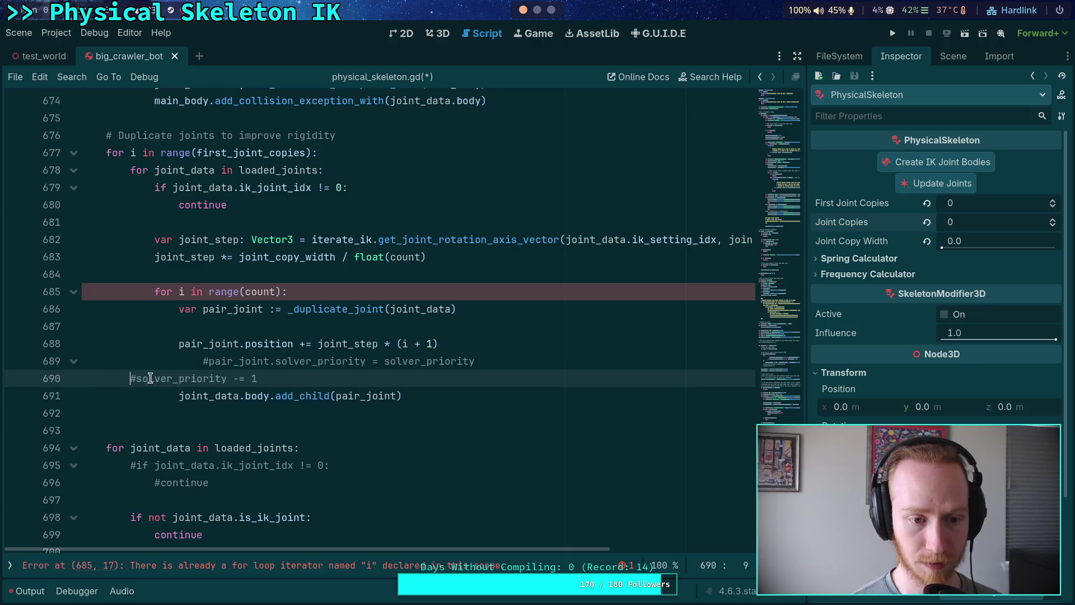
{"action": "key", "text": "Up"}
{"action": "key", "text": "Delete"}
{"action": "left_click_drag", "start_coordinate": [229, 368], "coordinate": [227, 383]}
{"action": "key", "text": "alt+Up"}
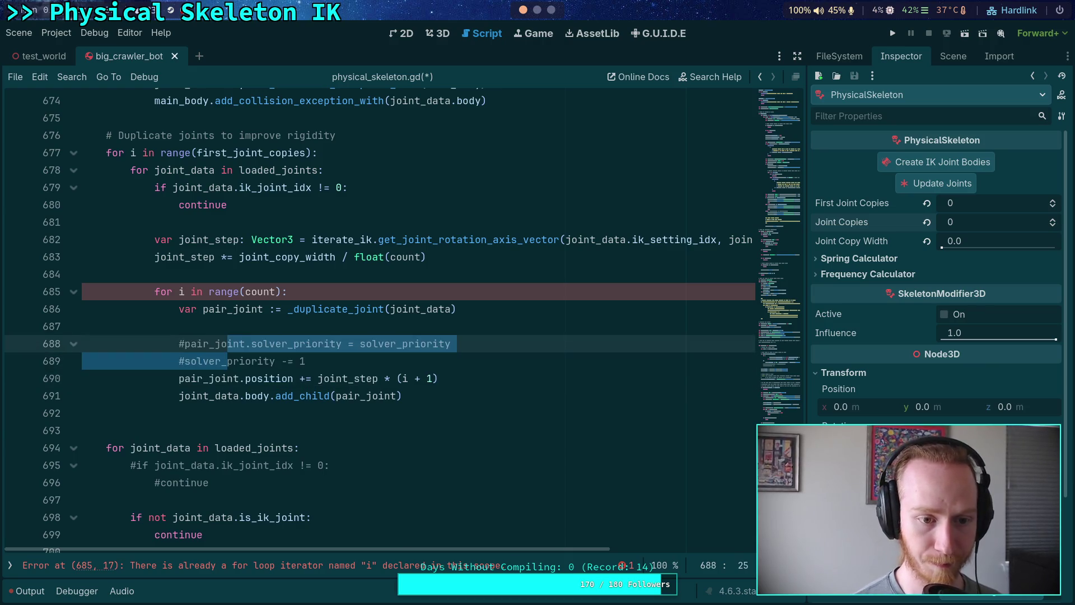
{"action": "key", "text": "alt+Up"}
{"action": "scroll", "coordinate": [243, 351], "scroll_direction": "up", "scroll_amount": 1}
- Dedent the inner loop body and delete the 'for i in range(count):' line
{"action": "left_click", "coordinate": [238, 376]}
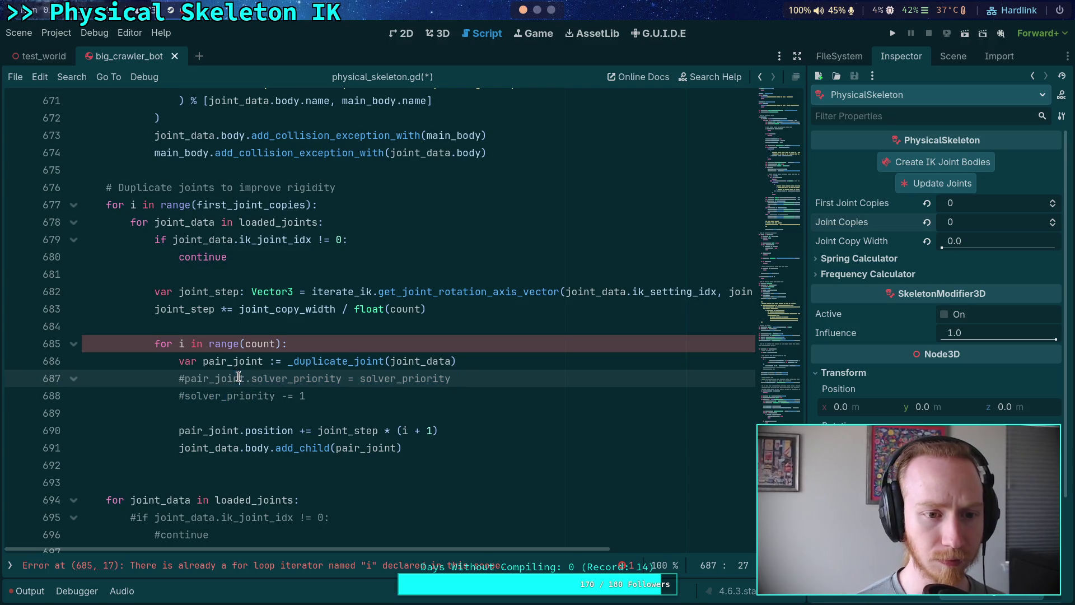
{"action": "left_click_drag", "start_coordinate": [227, 361], "coordinate": [234, 447]}
{"action": "key", "text": "shift+Tab"}
{"action": "left_click", "coordinate": [316, 343]}
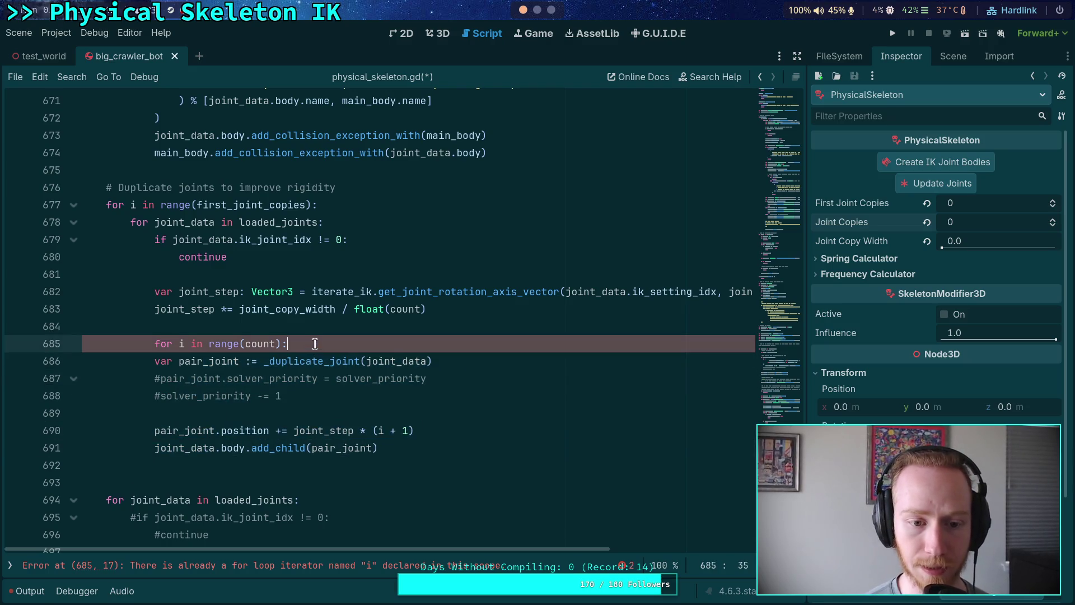
{"action": "key", "text": "shift+Up"}
{"action": "key", "text": "Delete"}
{"action": "key", "text": "BackSpace"}
{"action": "key", "text": "BackSpace"}
{"action": "key", "text": "BackSpace"}
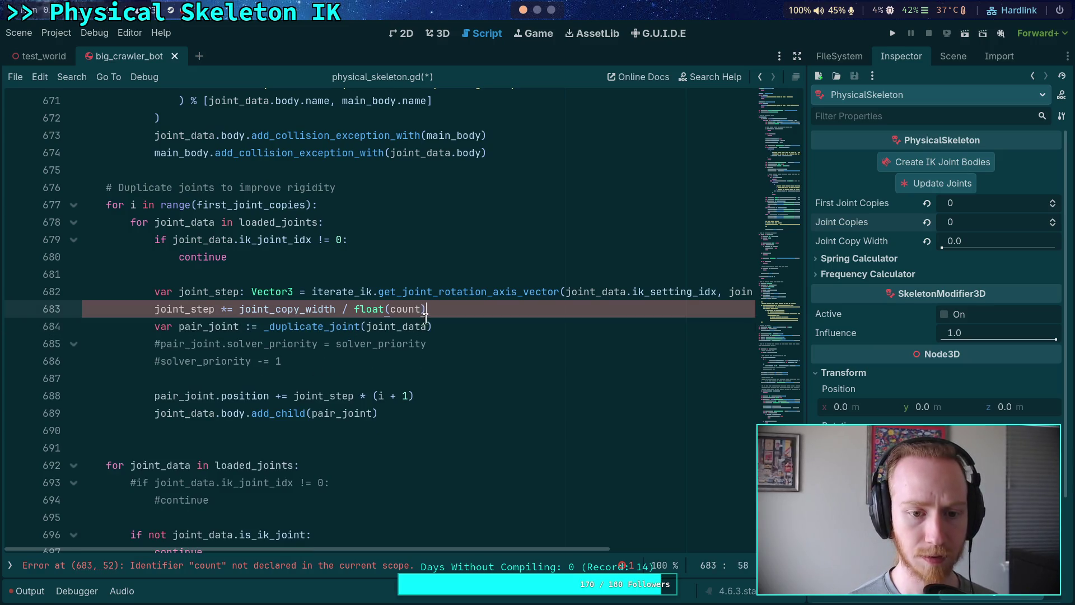
{"action": "key", "text": "Return"}
{"action": "key", "text": "BackSpace"}
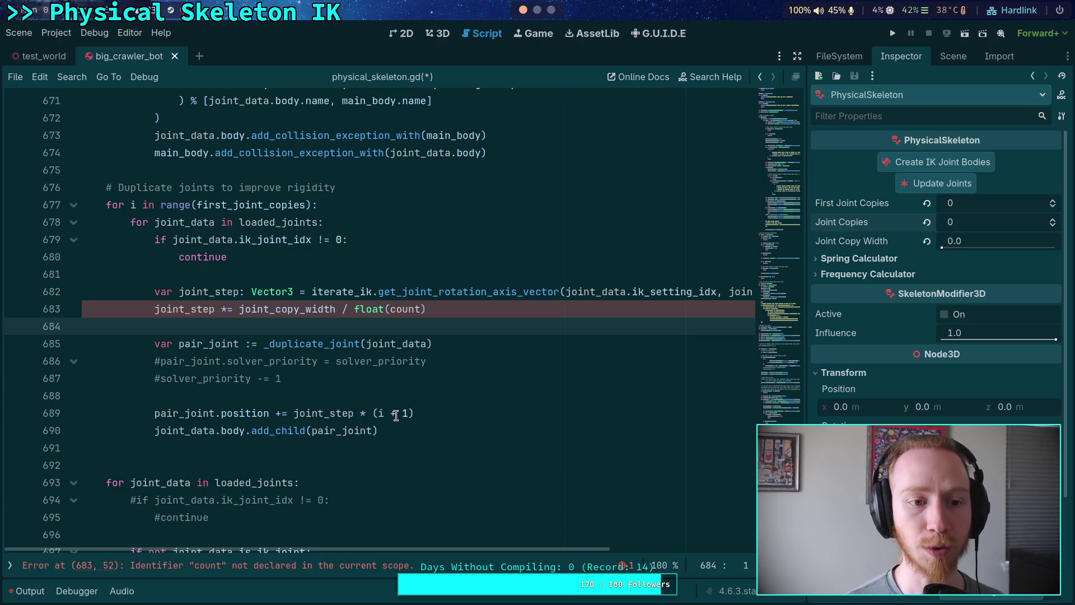
{"action": "left_click", "coordinate": [418, 415]}
- Change joint_step to divide joint_copy_width by float(first_joint_copies) instead of count
{"action": "scroll", "coordinate": [294, 325], "scroll_direction": "up", "scroll_amount": 1}
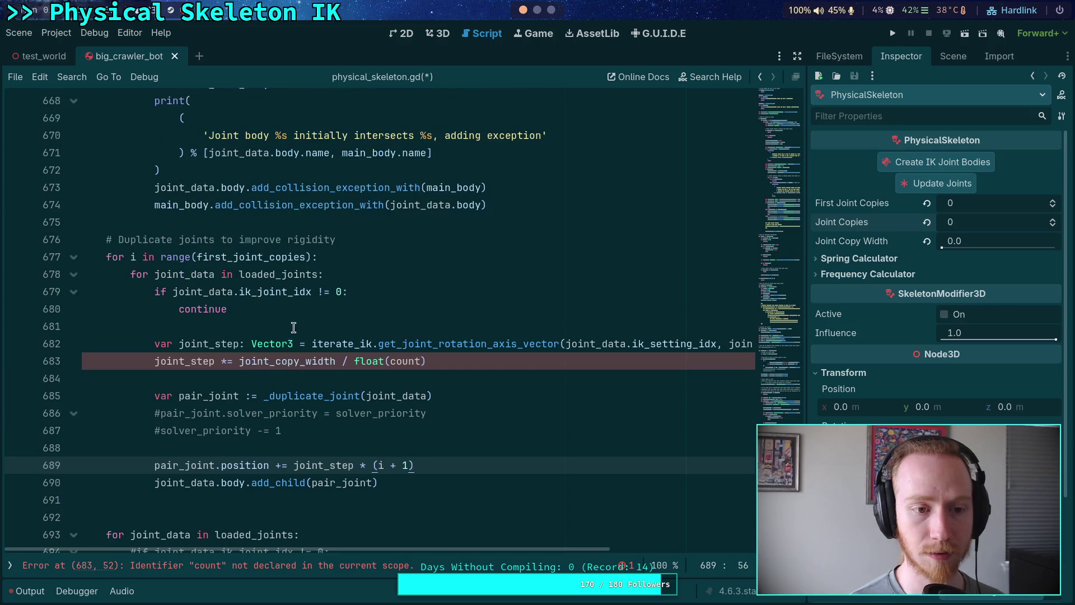
{"action": "left_click", "coordinate": [182, 363]}
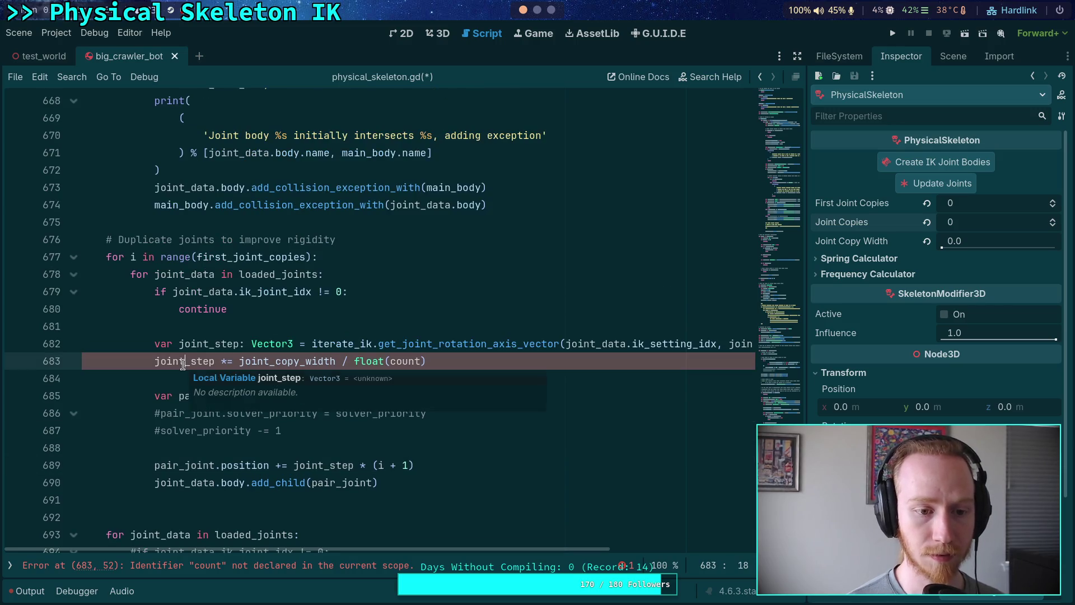
{"action": "double_click", "coordinate": [314, 362]}
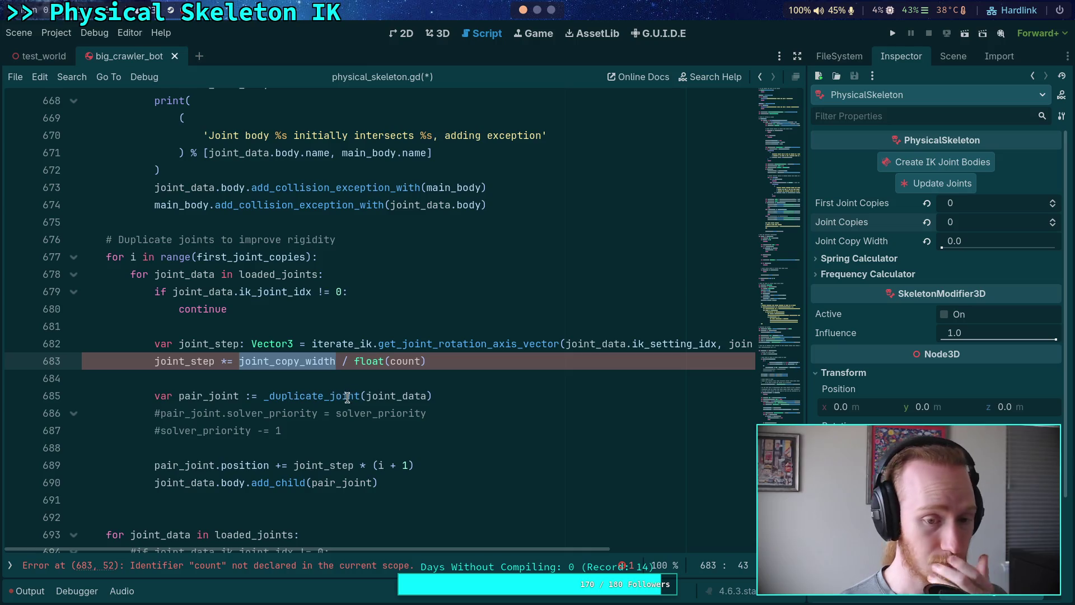
{"action": "double_click", "coordinate": [397, 361]}
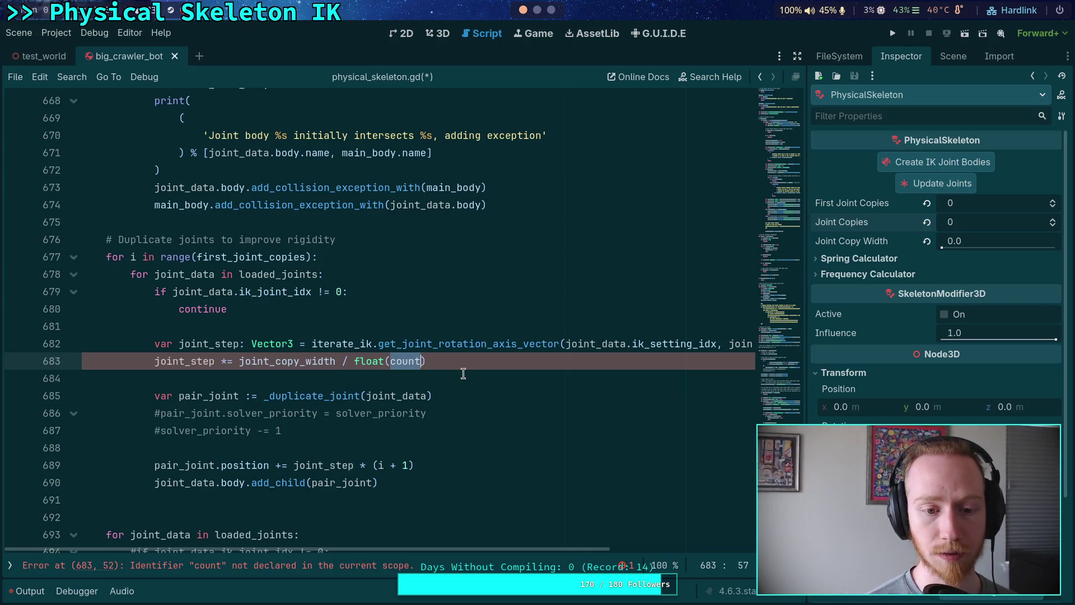
{"action": "type", "text": "first_j"}
{"action": "key", "text": "Return"}
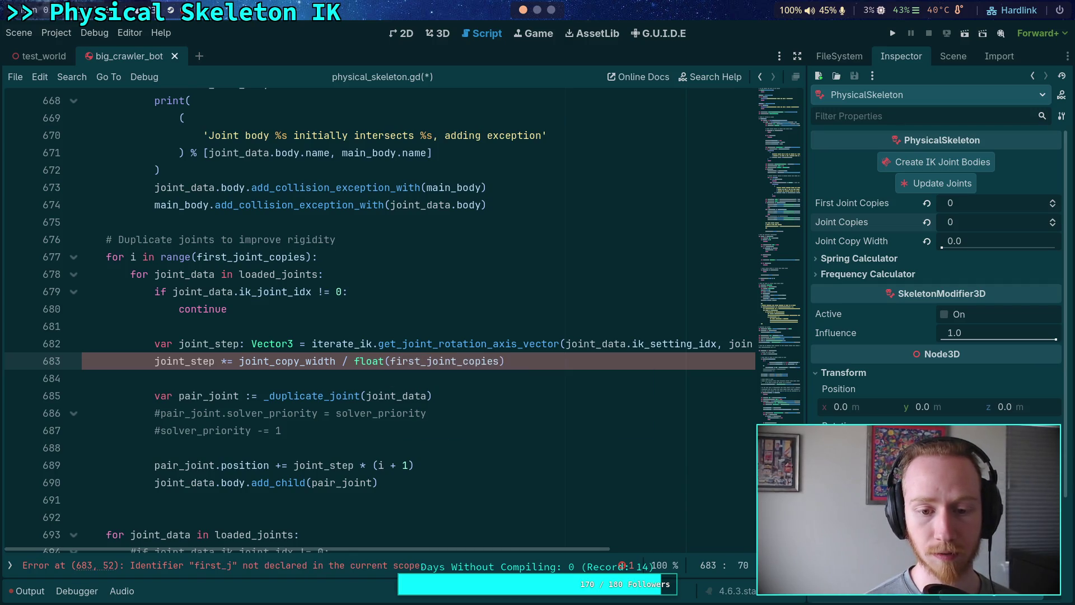
{"action": "scroll", "coordinate": [444, 396], "scroll_direction": "up", "scroll_amount": 1}
{"action": "left_click", "coordinate": [444, 395]}
{"action": "scroll", "coordinate": [439, 413], "scroll_direction": "down", "scroll_amount": 1}
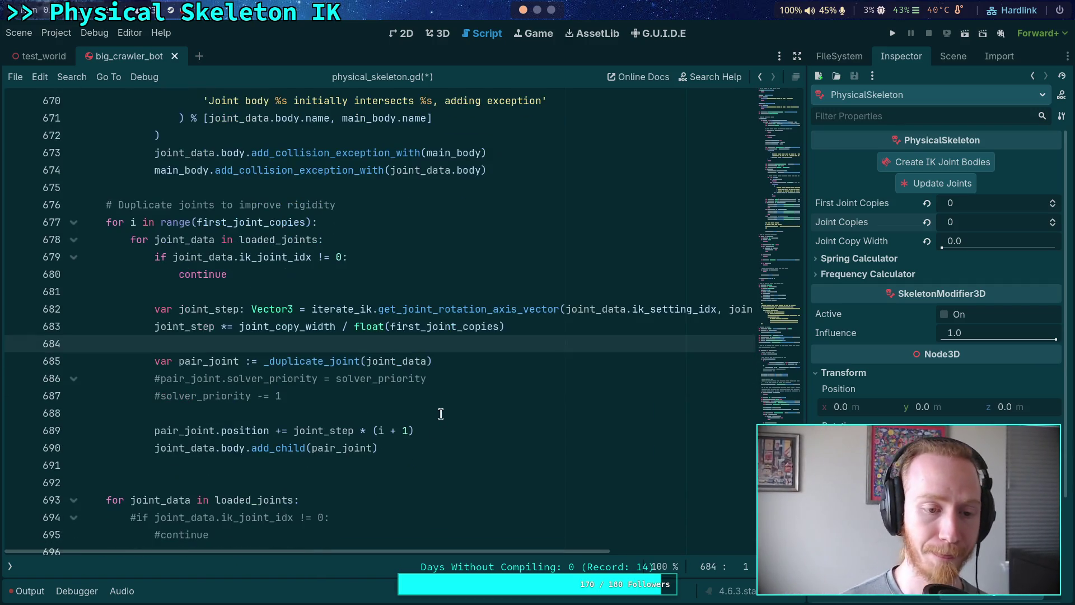
{"action": "left_click", "coordinate": [440, 451]}
{"action": "scroll", "coordinate": [440, 447], "scroll_direction": "down", "scroll_amount": 5}
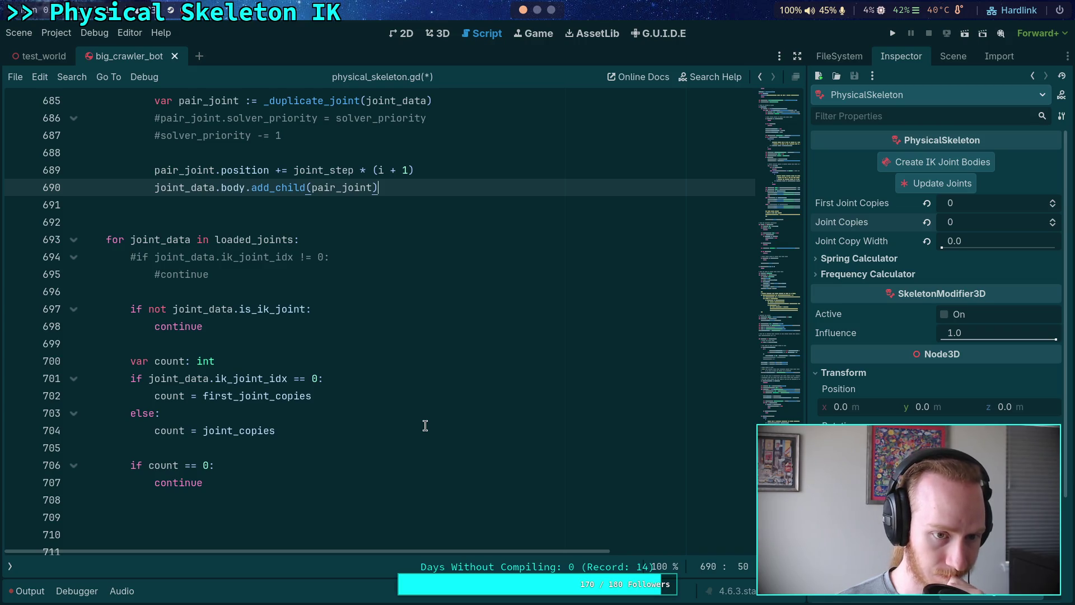
- Remove empty line 691 and add a 'for i in range(joint_copies):' loop line above the loaded_joints loop
{"action": "scroll", "coordinate": [425, 425], "scroll_direction": "down", "scroll_amount": 3}
{"action": "scroll", "coordinate": [425, 426], "scroll_direction": "up", "scroll_amount": 7}
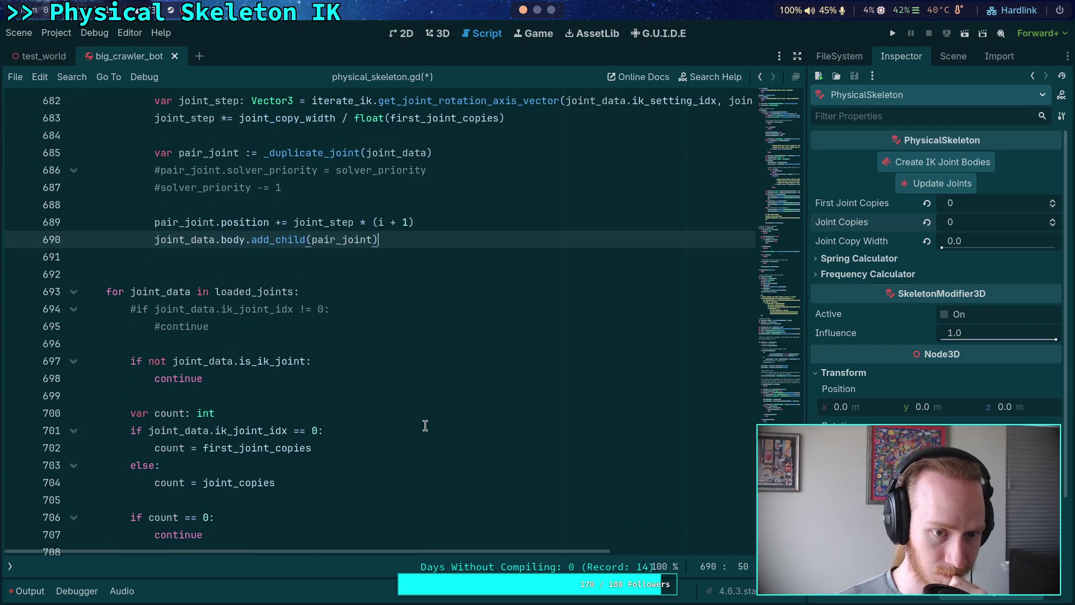
{"action": "left_click", "coordinate": [235, 413]}
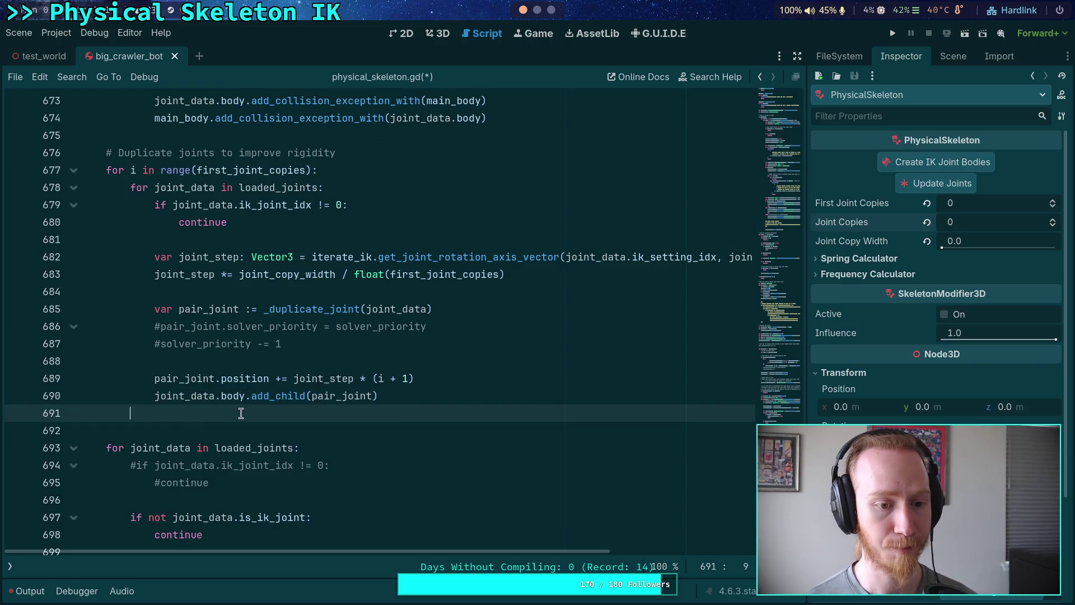
{"action": "key", "text": "BackSpace"}
{"action": "scroll", "coordinate": [335, 405], "scroll_direction": "down", "scroll_amount": 1}
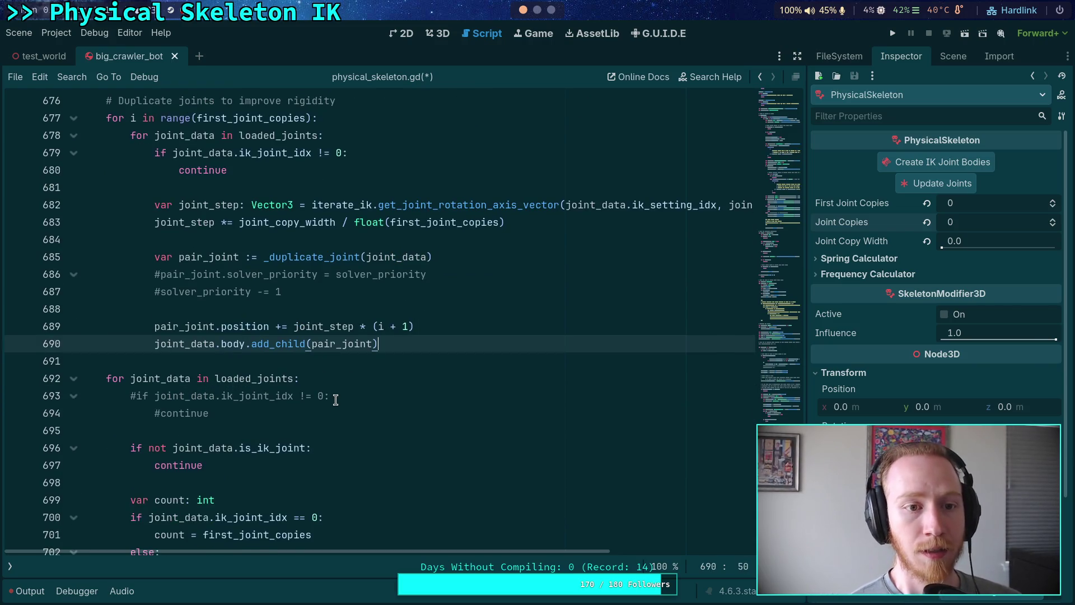
{"action": "scroll", "coordinate": [335, 400], "scroll_direction": "down", "scroll_amount": 1}
{"action": "left_click", "coordinate": [278, 311]}
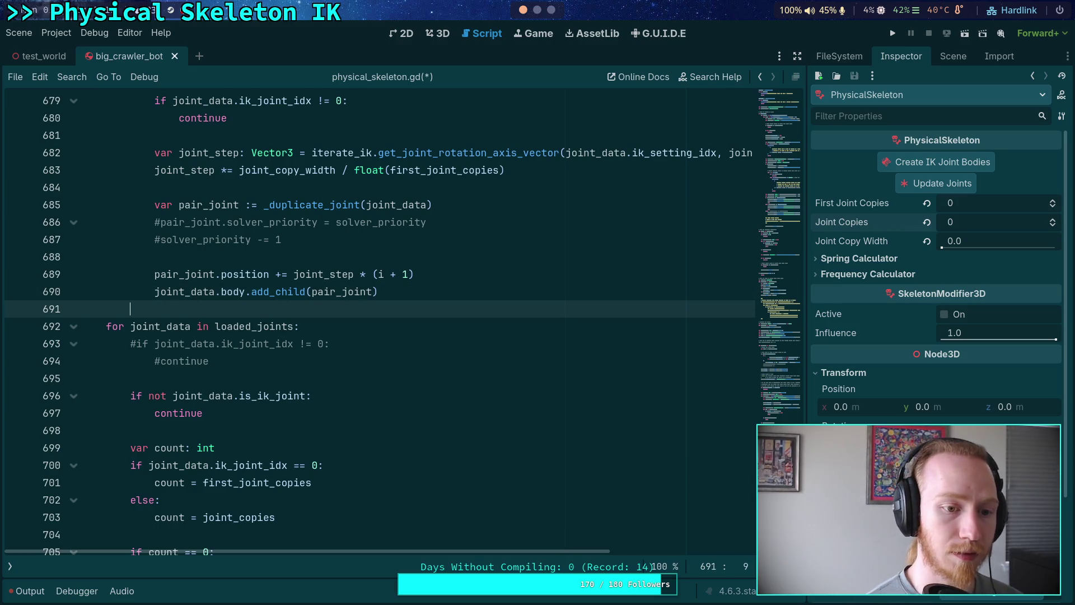
{"action": "key", "text": "Return"}
{"action": "key", "text": "BackSpace"}
{"action": "key", "text": "BackSpace"}
{"action": "type", "text": "for"}
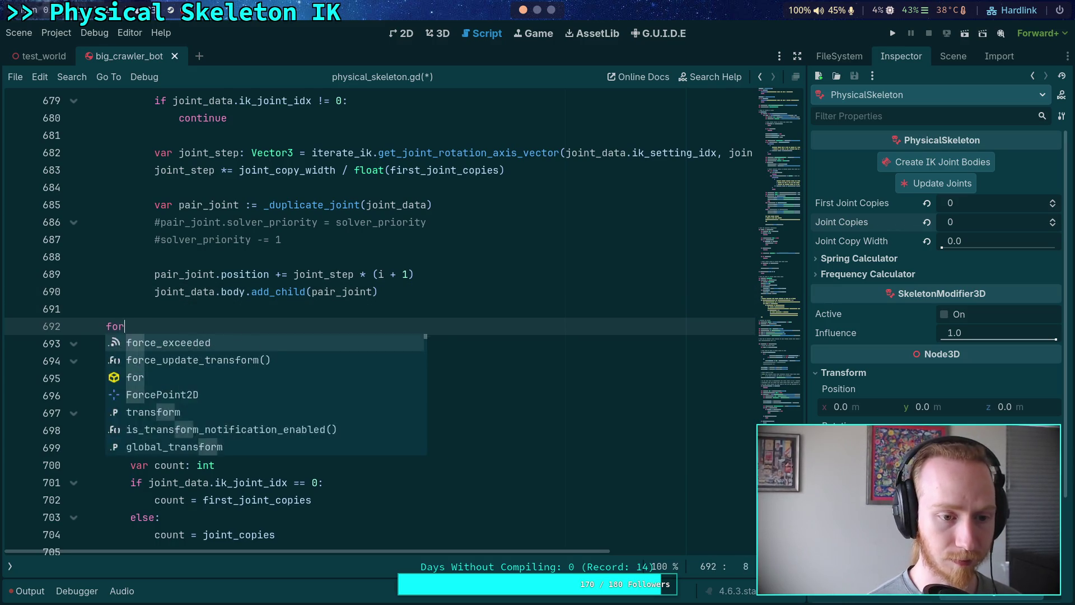
{"action": "type", "text": " i in range"}
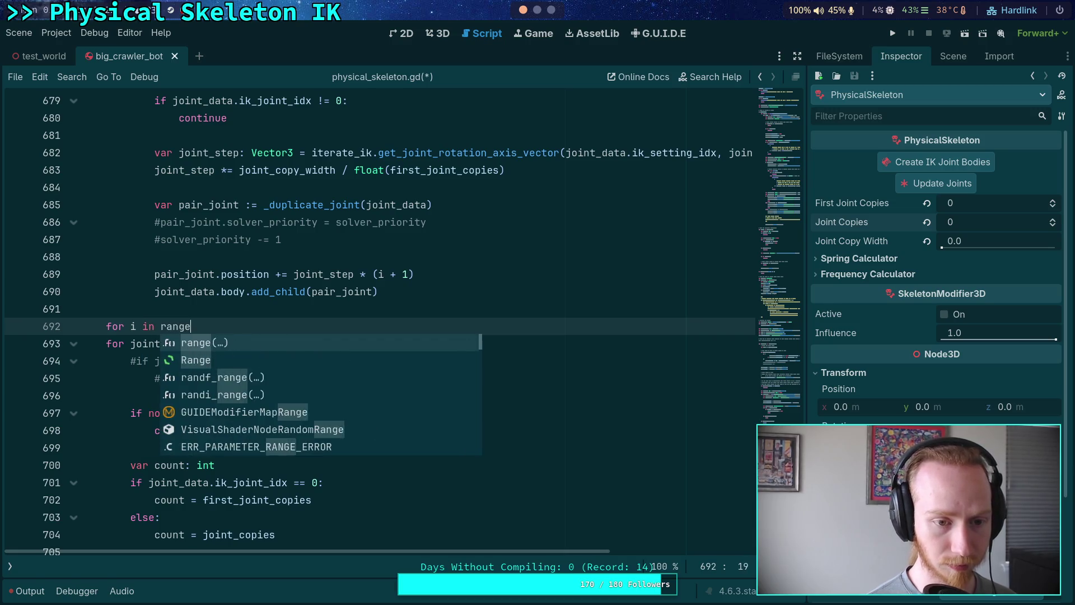
{"action": "type", "text": "(joint_"}
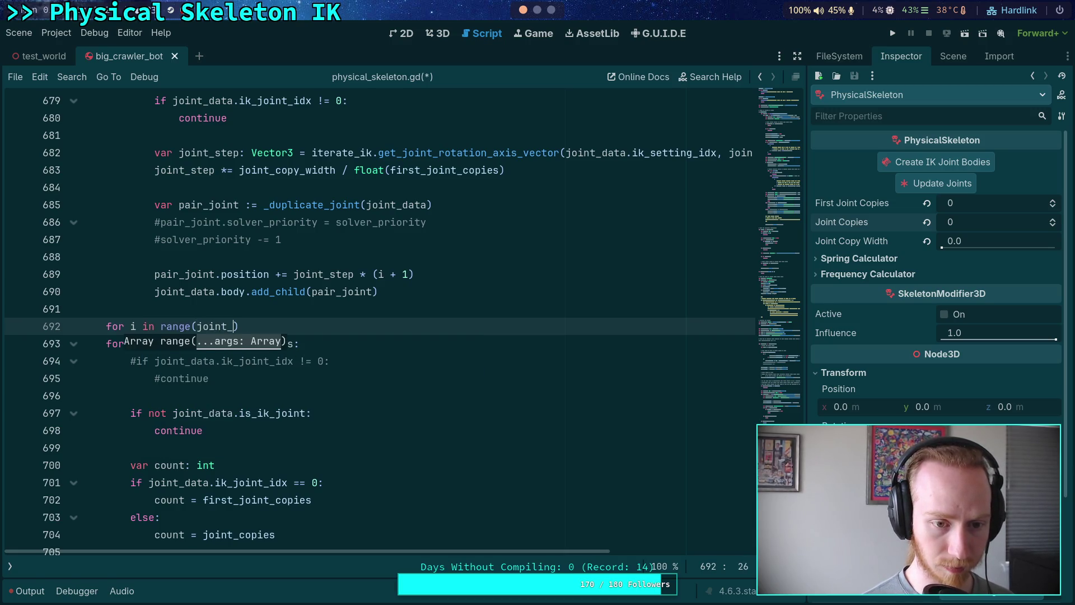
{"action": "key", "text": "Return"}
{"action": "type", "text": ":"}
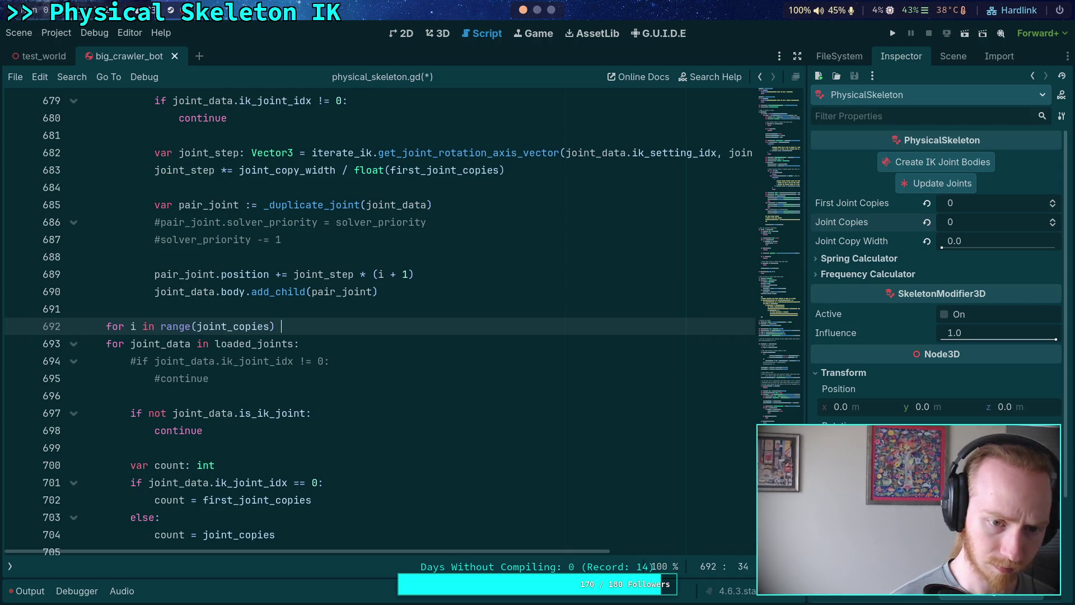
- Copy the duplicate-joints block from lines 679–690 and paste it over lines 694–707
{"action": "mouse_move", "coordinate": [404, 301]}
{"action": "left_mouse_down"}
{"action": "mouse_move", "coordinate": [428, 280]}
{"action": "mouse_move", "coordinate": [185, 313]}
{"action": "left_mouse_up"}
{"action": "scroll", "coordinate": [428, 280], "scroll_direction": "up", "scroll_amount": 4}
{"action": "right_click", "coordinate": [185, 313]}
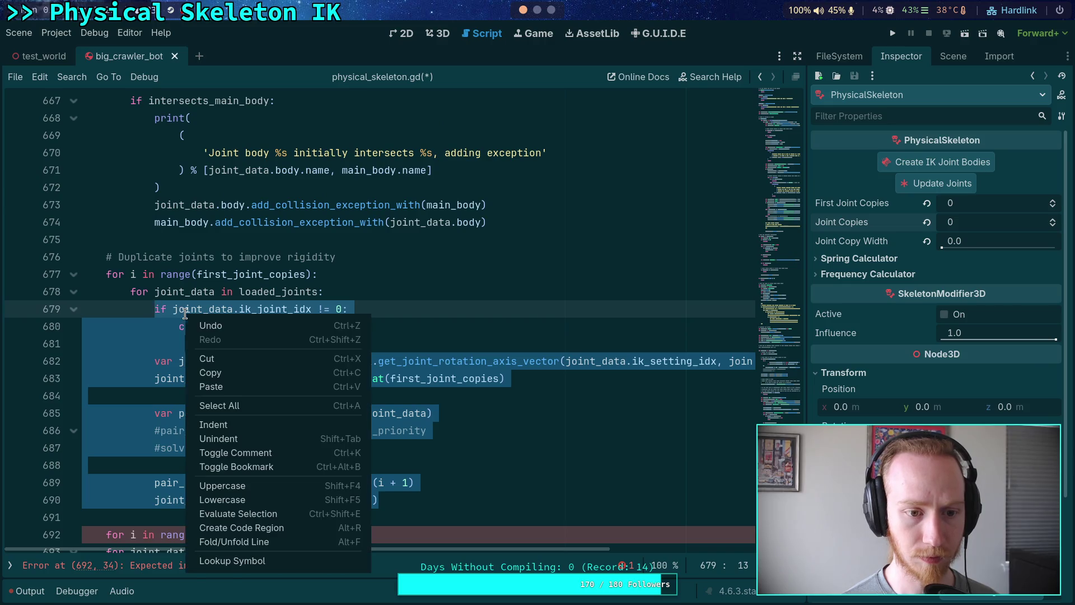
{"action": "left_click", "coordinate": [225, 366]}
{"action": "scroll", "coordinate": [224, 366], "scroll_direction": "down", "scroll_amount": 2}
{"action": "scroll", "coordinate": [224, 366], "scroll_direction": "down", "scroll_amount": 5}
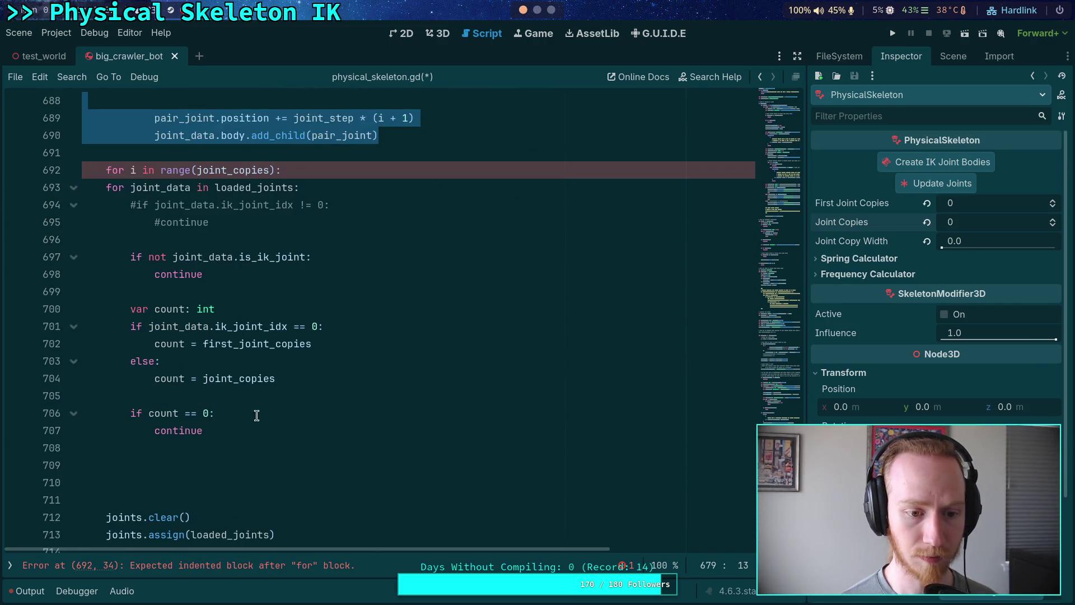
{"action": "mouse_move", "coordinate": [205, 430]}
{"action": "left_mouse_down"}
{"action": "mouse_move", "coordinate": [149, 308]}
{"action": "mouse_move", "coordinate": [154, 223]}
{"action": "mouse_move", "coordinate": [130, 206]}
{"action": "left_mouse_up"}
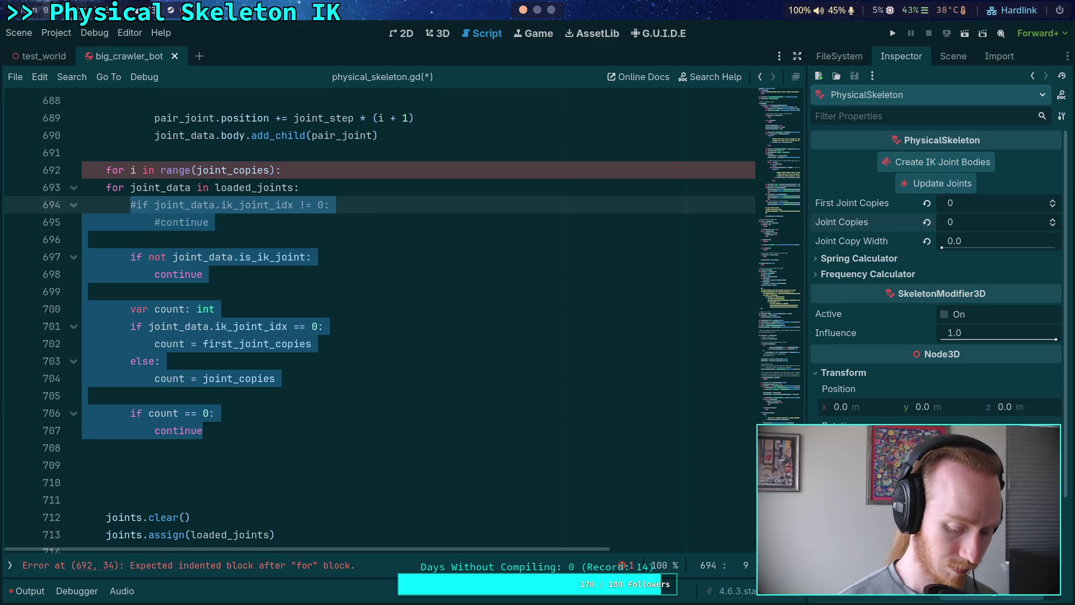
{"action": "key", "text": "ctrl+v"}
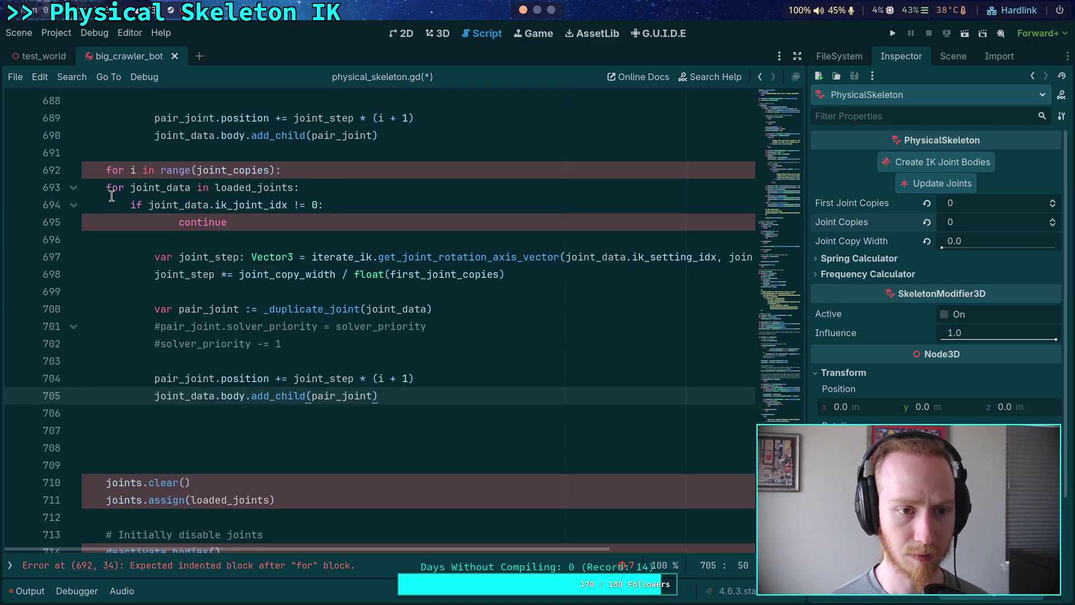
- Re-indent the pasted block under the new joint_copies loop
{"action": "left_click", "coordinate": [112, 195]}
{"action": "key", "text": "Tab"}
{"action": "mouse_move", "coordinate": [130, 205]}
{"action": "left_mouse_down"}
{"action": "mouse_move", "coordinate": [241, 227]}
{"action": "mouse_move", "coordinate": [295, 392]}
{"action": "left_mouse_up"}
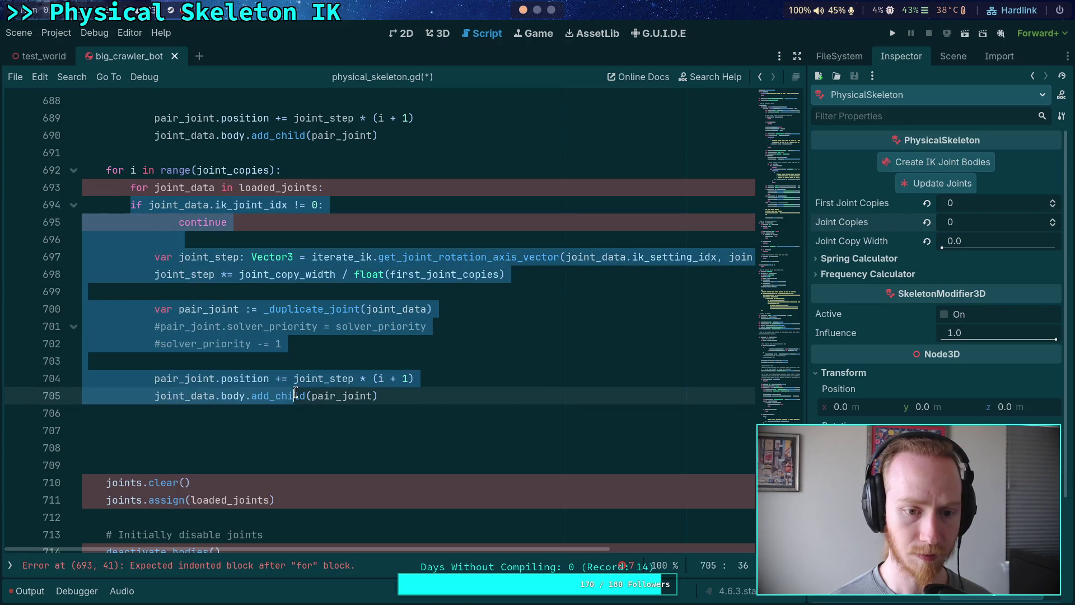
{"action": "key", "text": "Tab"}
{"action": "scroll", "coordinate": [359, 364], "scroll_direction": "up", "scroll_amount": 2}
{"action": "left_click", "coordinate": [403, 338]}
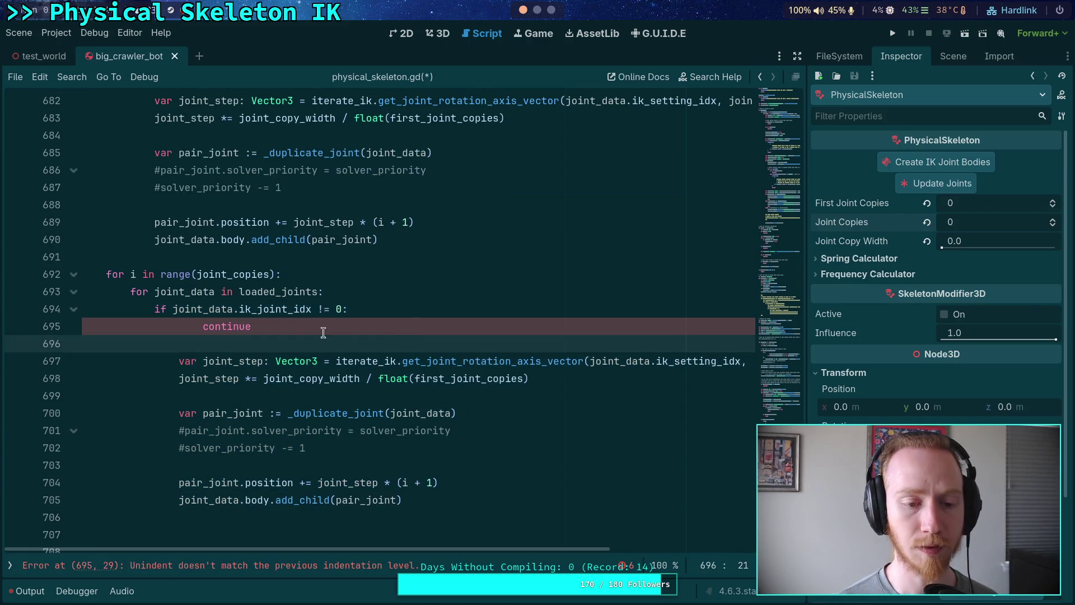
{"action": "mouse_move", "coordinate": [243, 326]}
{"action": "left_mouse_down"}
{"action": "mouse_move", "coordinate": [242, 484]}
{"action": "mouse_move", "coordinate": [252, 311]}
{"action": "mouse_move", "coordinate": [358, 313]}
{"action": "left_mouse_up"}
{"action": "left_click", "coordinate": [239, 497]}
{"action": "key", "text": "shift+Tab"}
- Change != to == on line 694, make the divisor joint_copies instead of first_joint_copies, and save
{"action": "left_click", "coordinate": [288, 342]}
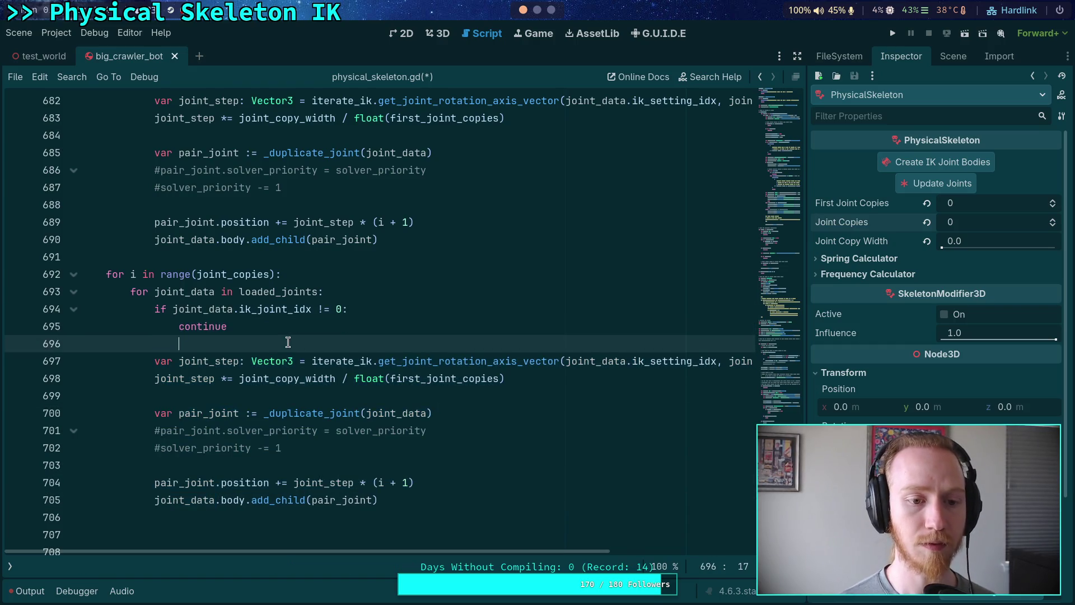
{"action": "left_click", "coordinate": [322, 309]}
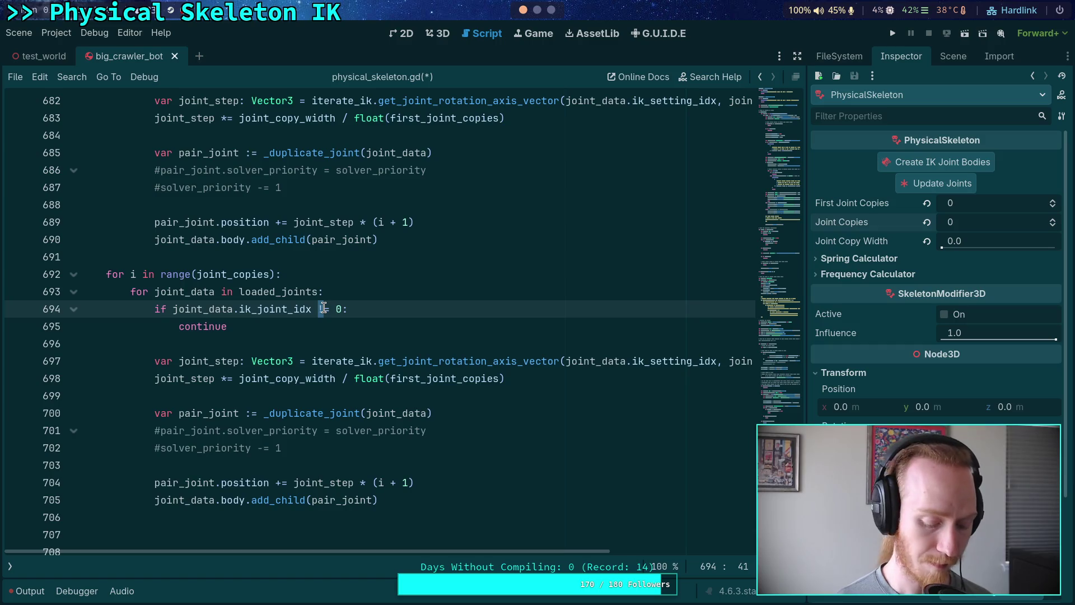
{"action": "type", "text": "="}
{"action": "left_click", "coordinate": [191, 326]}
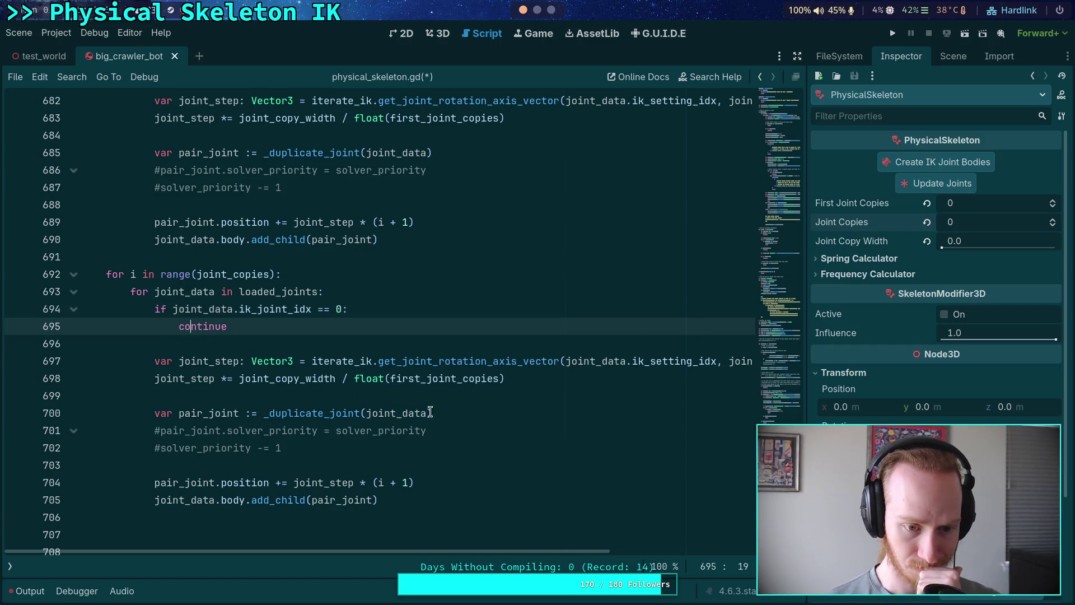
{"action": "left_click", "coordinate": [418, 444]}
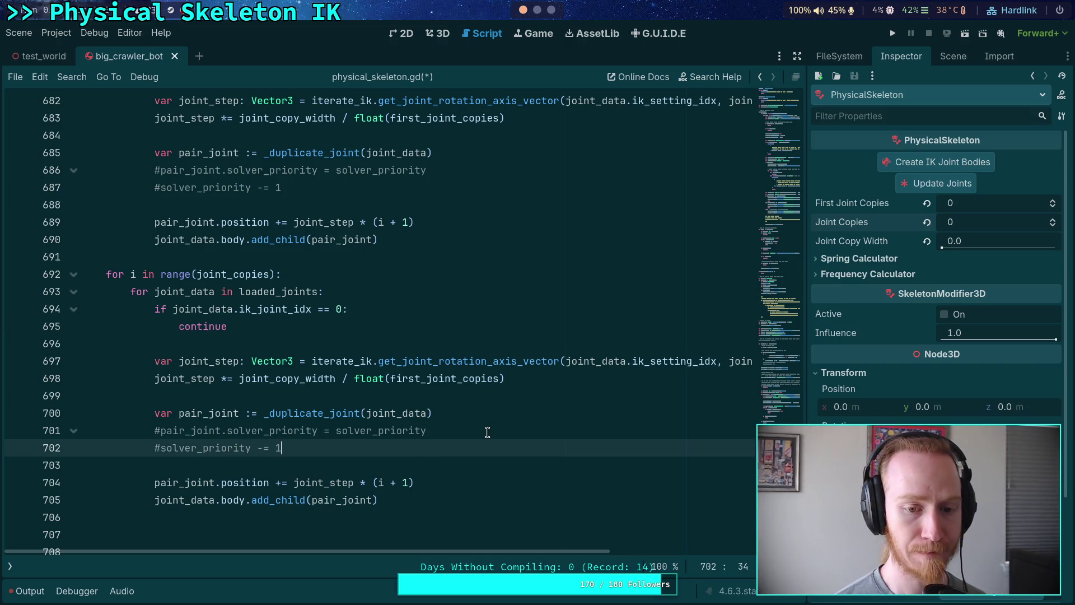
{"action": "left_click_drag", "start_coordinate": [427, 376], "coordinate": [388, 371]}
{"action": "key", "text": "BackSpace"}
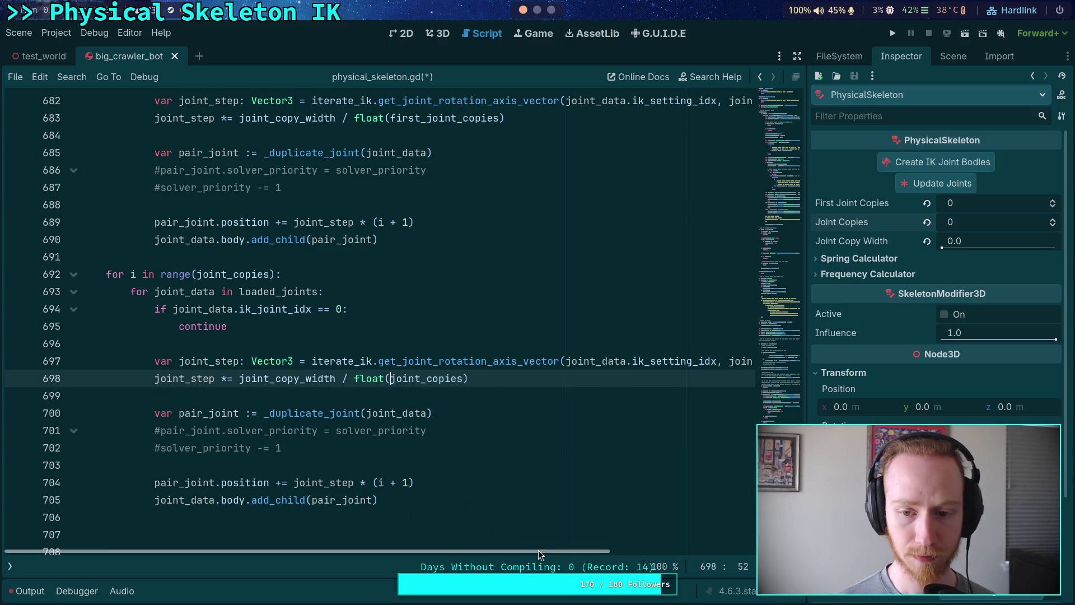
{"action": "mouse_move", "coordinate": [538, 551]}
{"action": "left_mouse_down"}
{"action": "mouse_move", "coordinate": [688, 548]}
{"action": "mouse_move", "coordinate": [542, 549]}
{"action": "left_mouse_up"}
{"action": "left_click", "coordinate": [444, 435]}
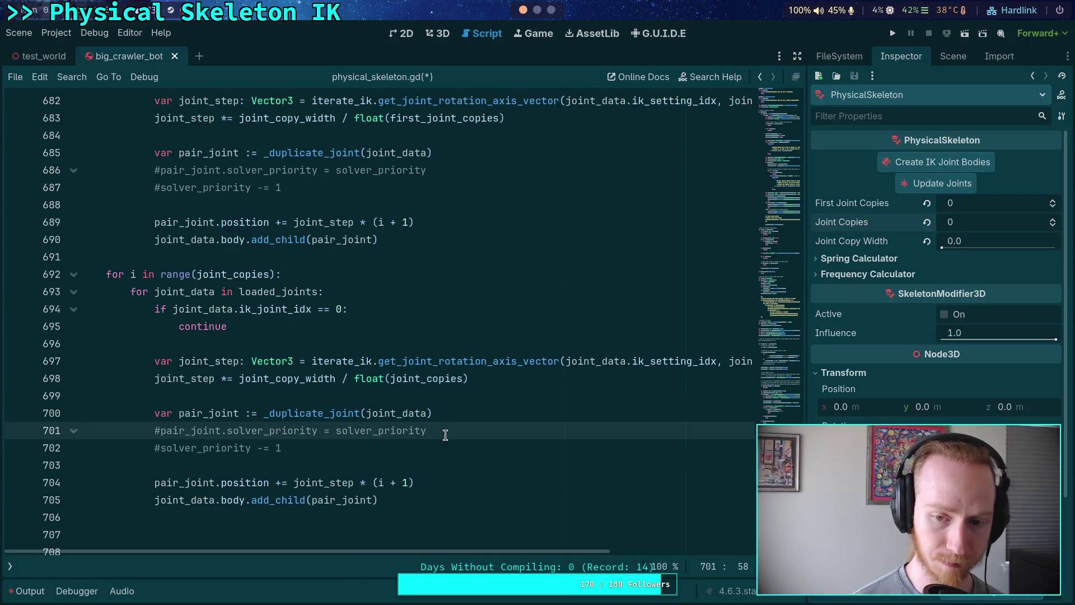
{"action": "key", "text": "ctrl+s"}
{"action": "scroll", "coordinate": [222, 421], "scroll_direction": "down", "scroll_amount": 2}
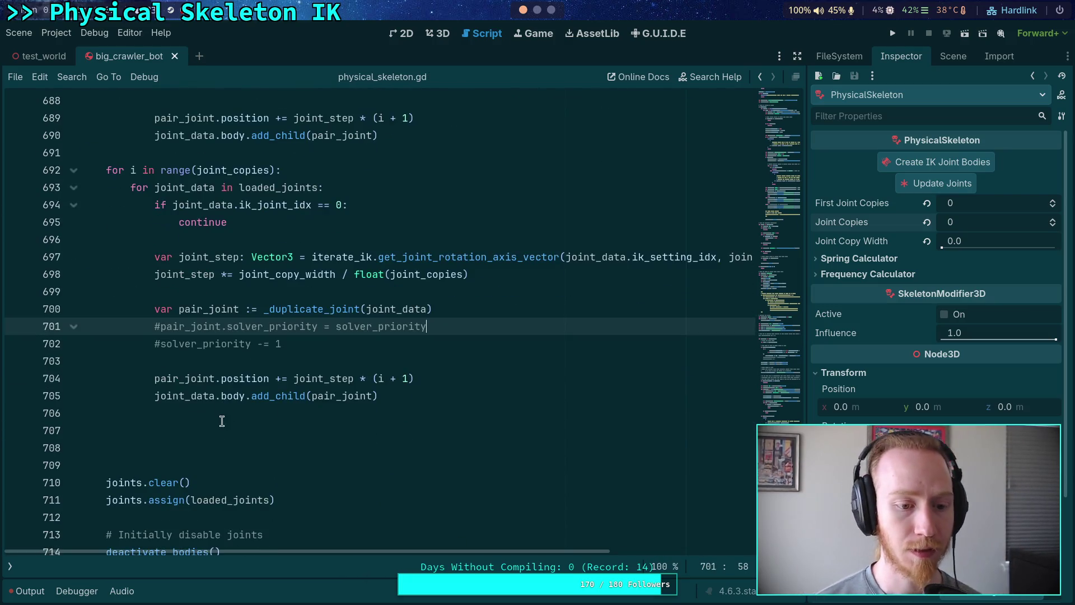
- Delete the three extra blank lines below line 705 and check the Output log for errors
{"action": "left_click", "coordinate": [223, 443]}
{"action": "key", "text": "BackSpace"}
{"action": "key", "text": "BackSpace"}
{"action": "key", "text": "BackSpace"}
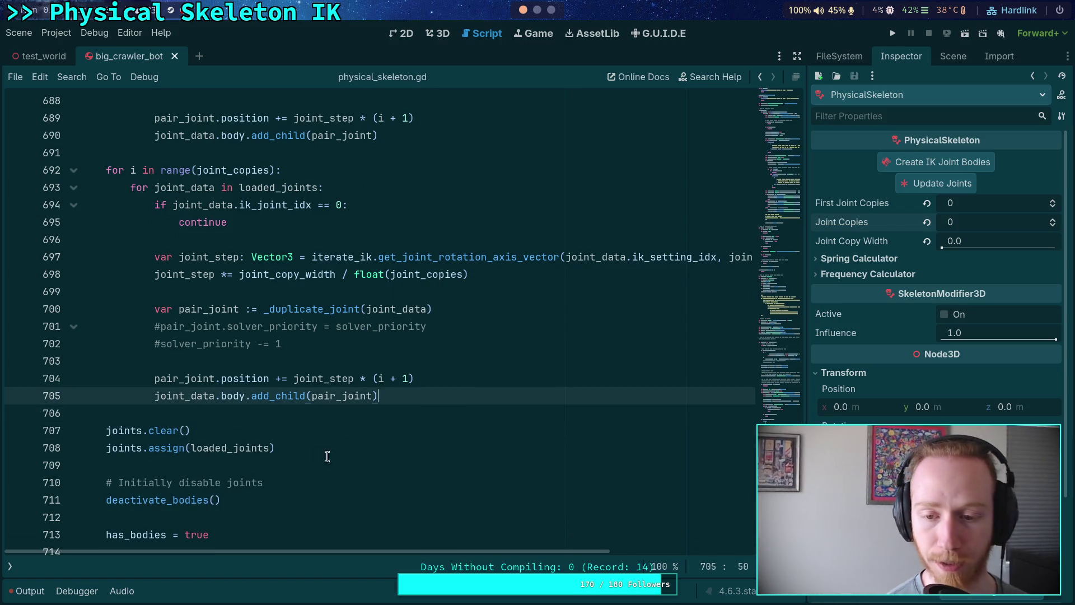
{"action": "left_click", "coordinate": [29, 591]}
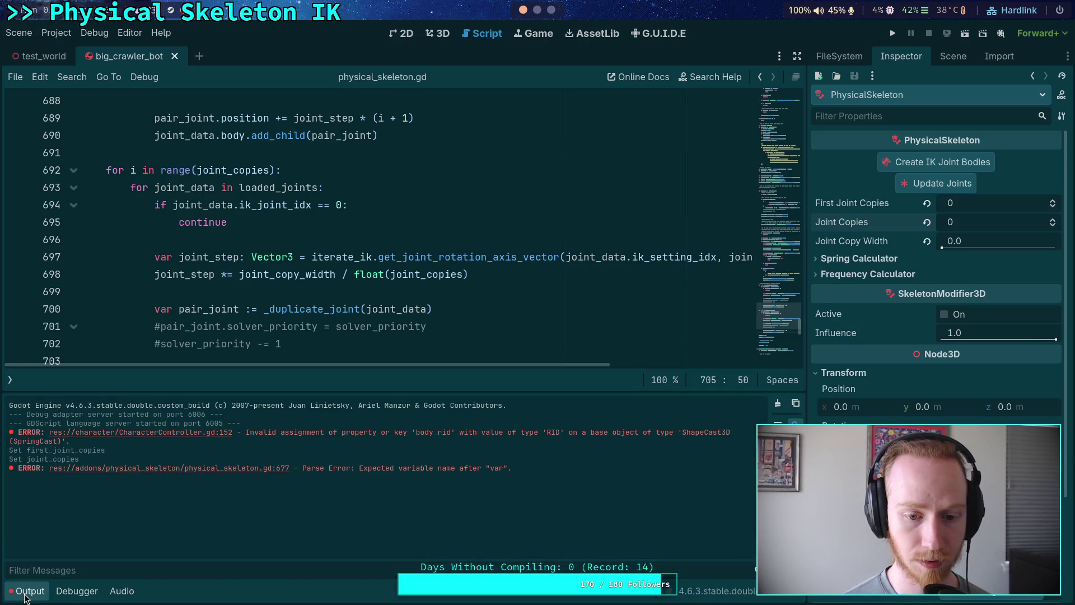
{"action": "left_click", "coordinate": [25, 596]}
- Tidy the spacing around line 696 and scroll down to the _duplicate_joint function
{"action": "scroll", "coordinate": [387, 437], "scroll_direction": "up", "scroll_amount": 1}
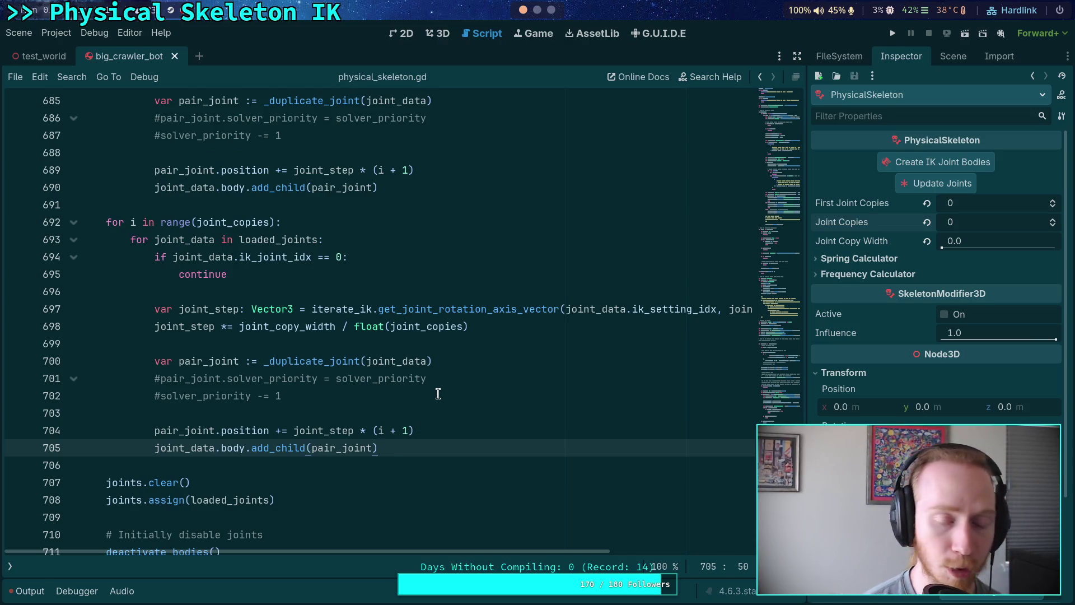
{"action": "left_click", "coordinate": [400, 244]}
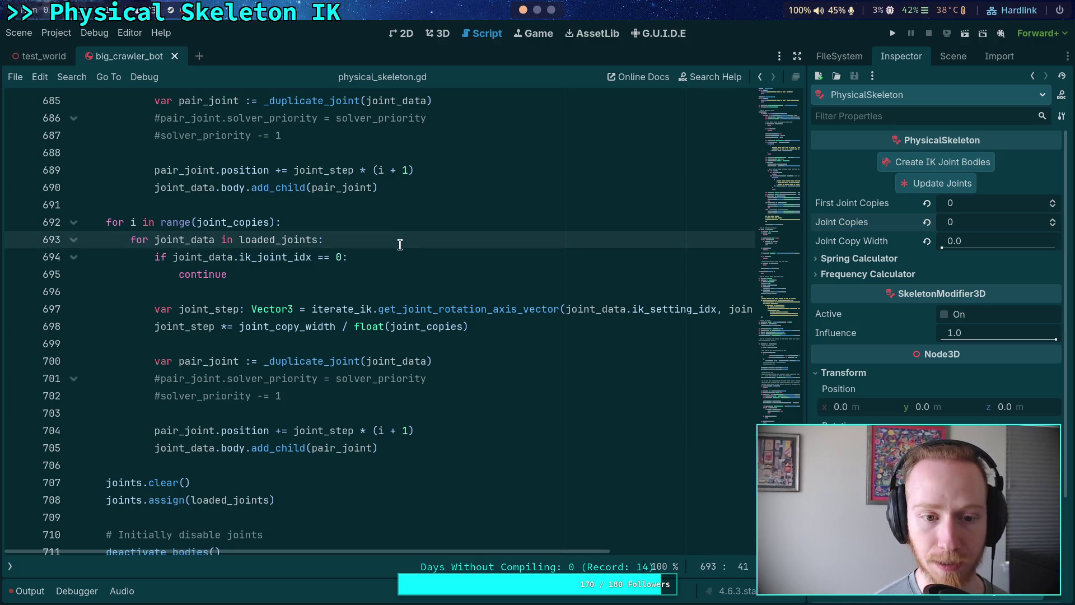
{"action": "key", "text": "Down"}
{"action": "key", "text": "Down"}
{"action": "key", "text": "Down"}
{"action": "key", "text": "Return"}
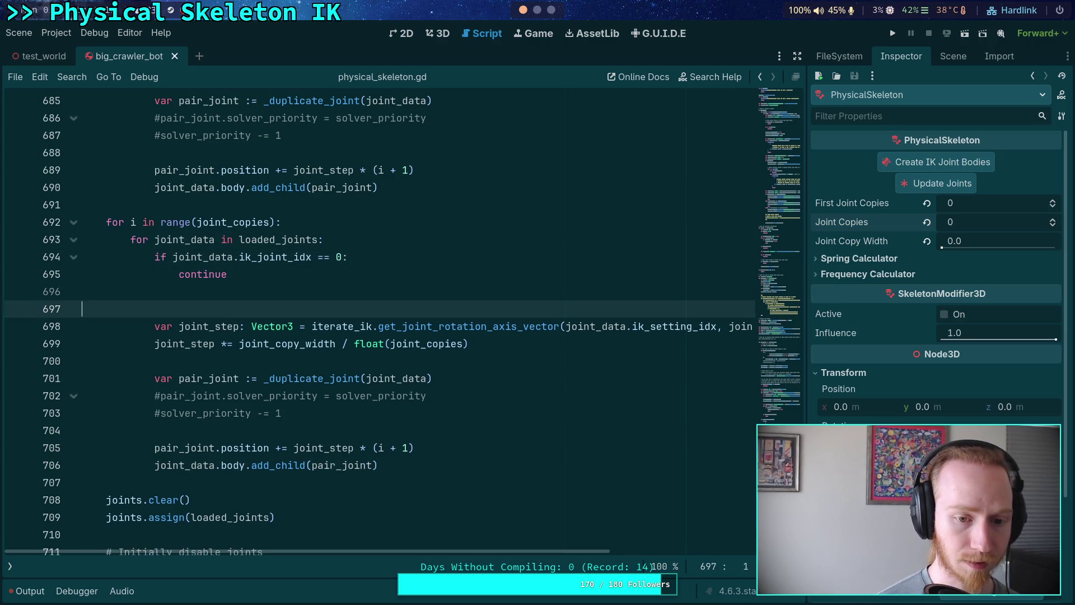
{"action": "key", "text": "BackSpace"}
{"action": "key", "text": "BackSpace"}
{"action": "key", "text": "BackSpace"}
{"action": "scroll", "coordinate": [387, 230], "scroll_direction": "down", "scroll_amount": 10}
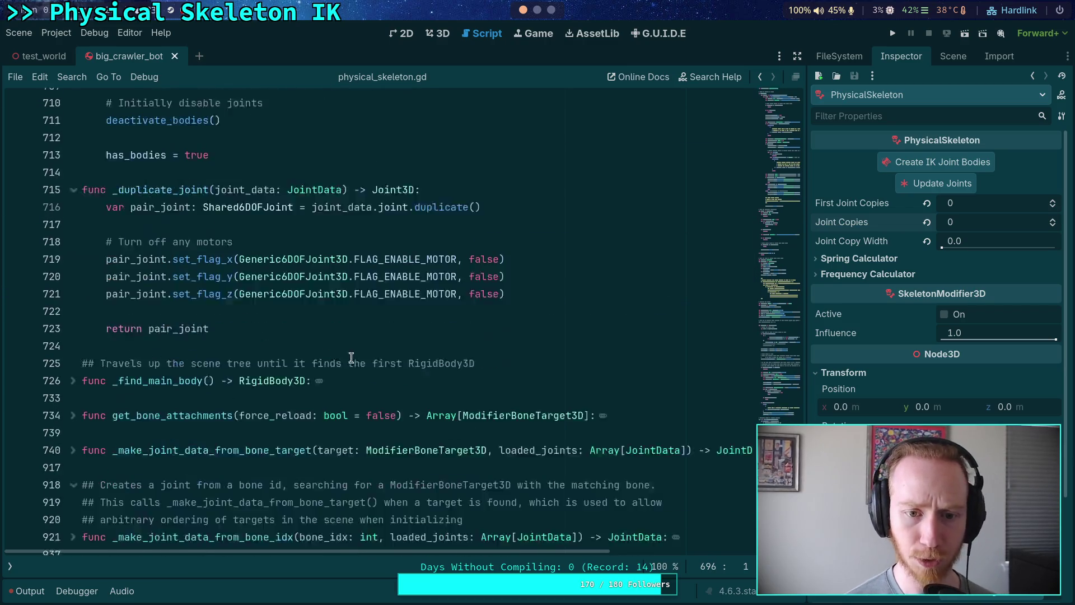
{"action": "scroll", "coordinate": [300, 363], "scroll_direction": "up", "scroll_amount": 4}
{"action": "scroll", "coordinate": [299, 363], "scroll_direction": "up", "scroll_amount": 3}
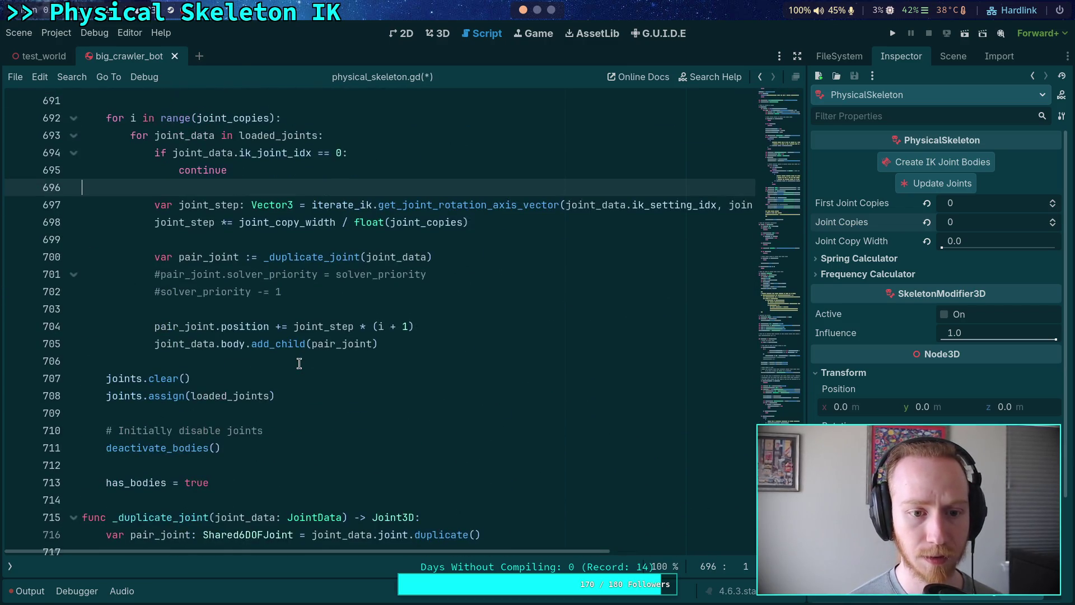
{"action": "scroll", "coordinate": [462, 336], "scroll_direction": "down", "scroll_amount": 5}
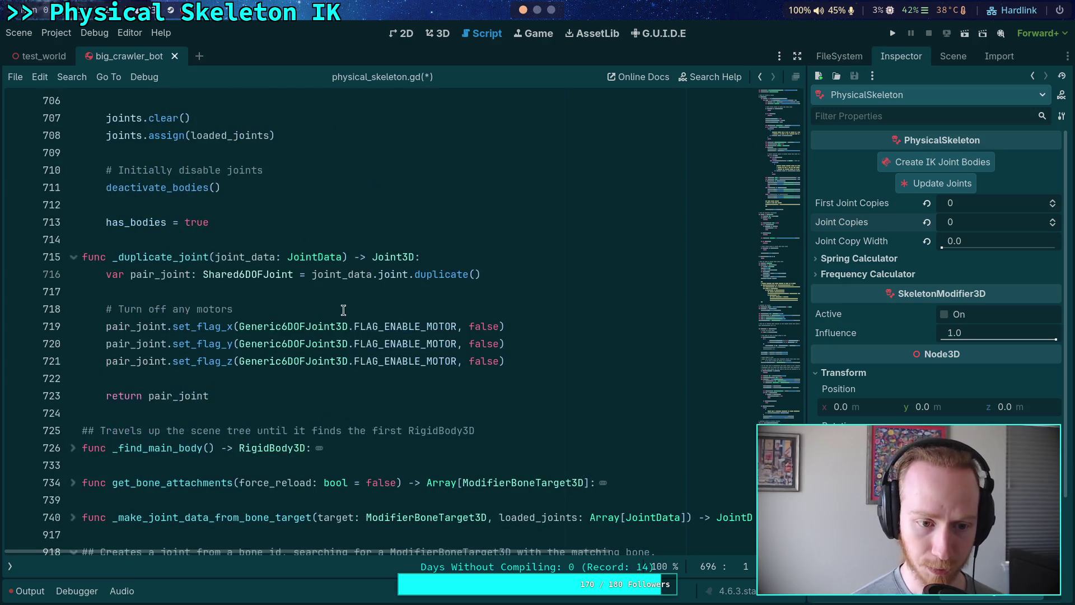
- Add print('Duplicating %s' % joint_data.joint.name) at the top of _duplicate_joint, save, and run the game
{"action": "left_click", "coordinate": [526, 274]}
{"action": "key", "text": "Return"}
{"action": "key", "text": "Return"}
{"action": "type", "text": "pr"}
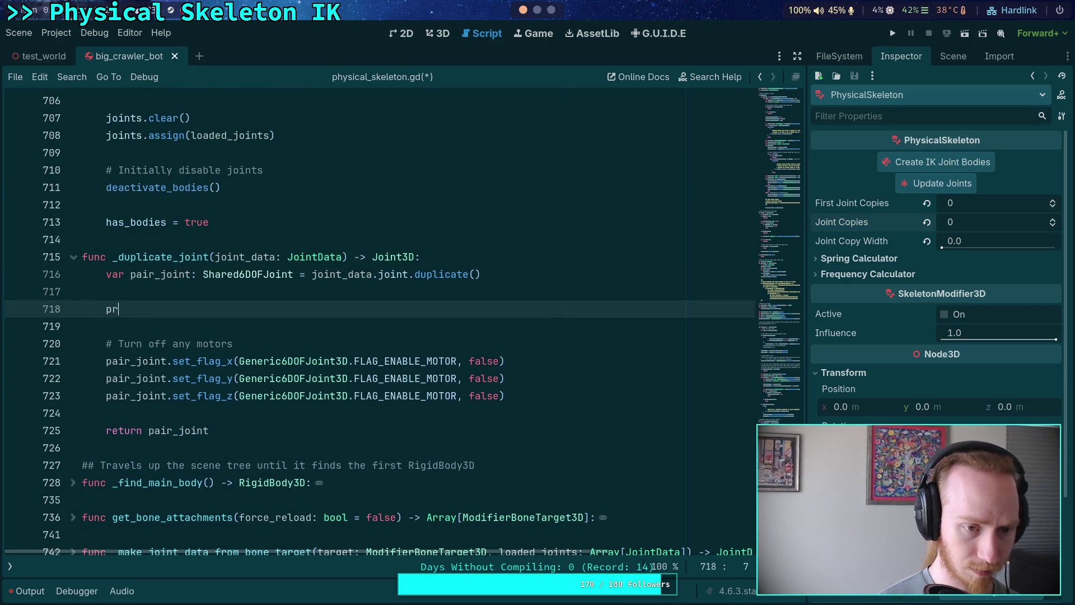
{"action": "type", "text": "int('"}
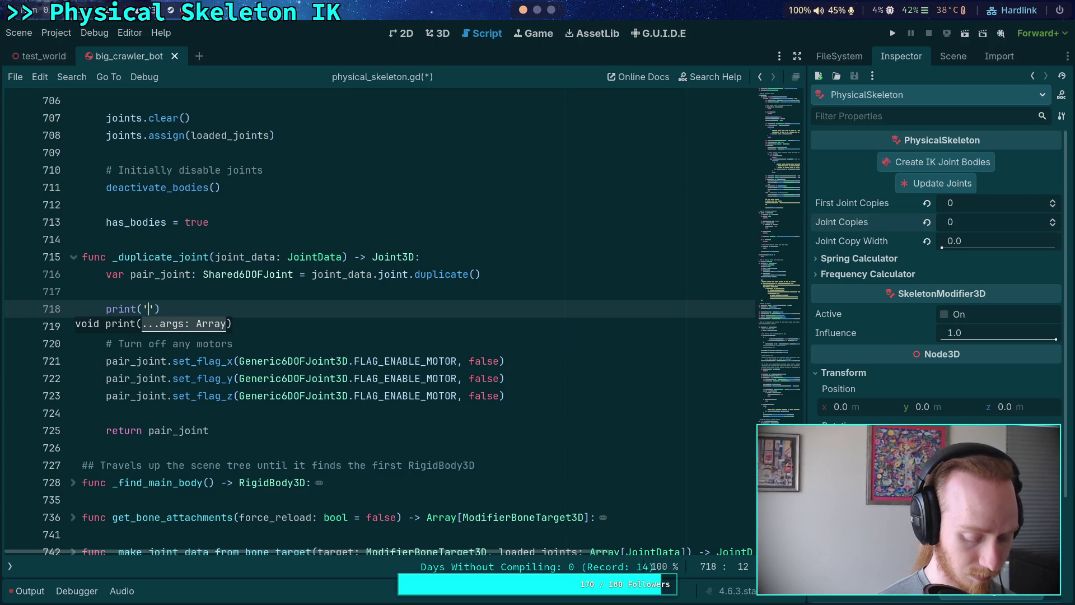
{"action": "type", "text": "Duplicatin"}
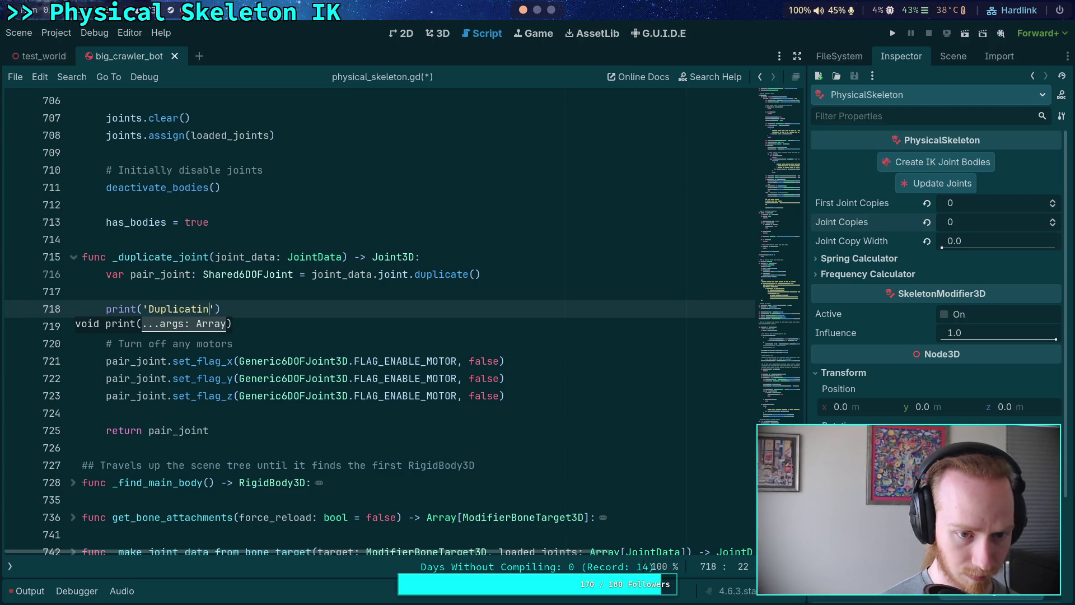
{"action": "type", "text": "g j"}
{"action": "type", "text": "%s"}
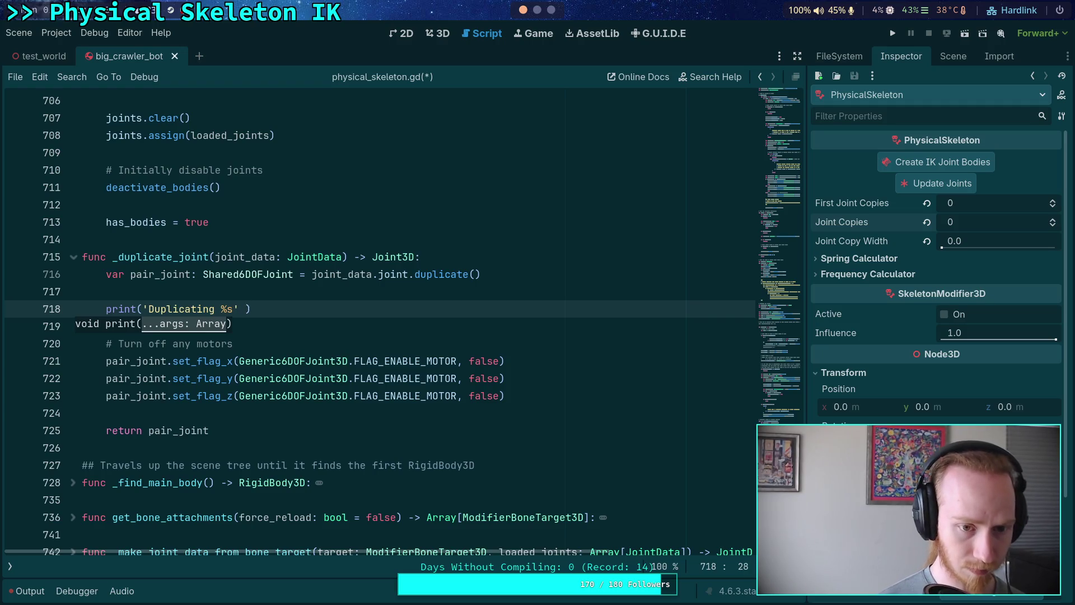
{"action": "type", "text": "% "}
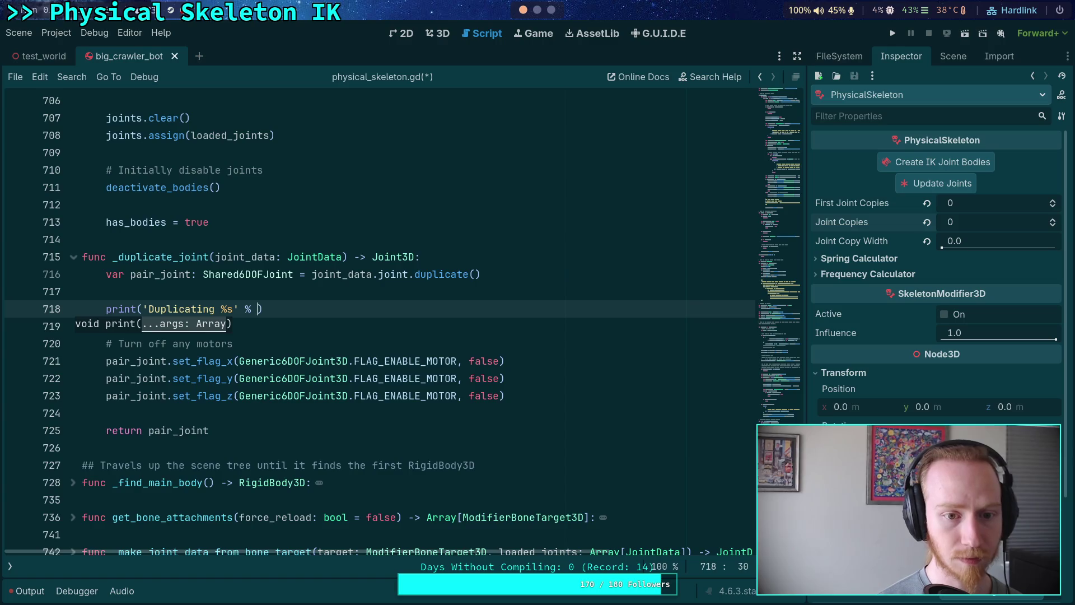
{"action": "type", "text": "pair_"}
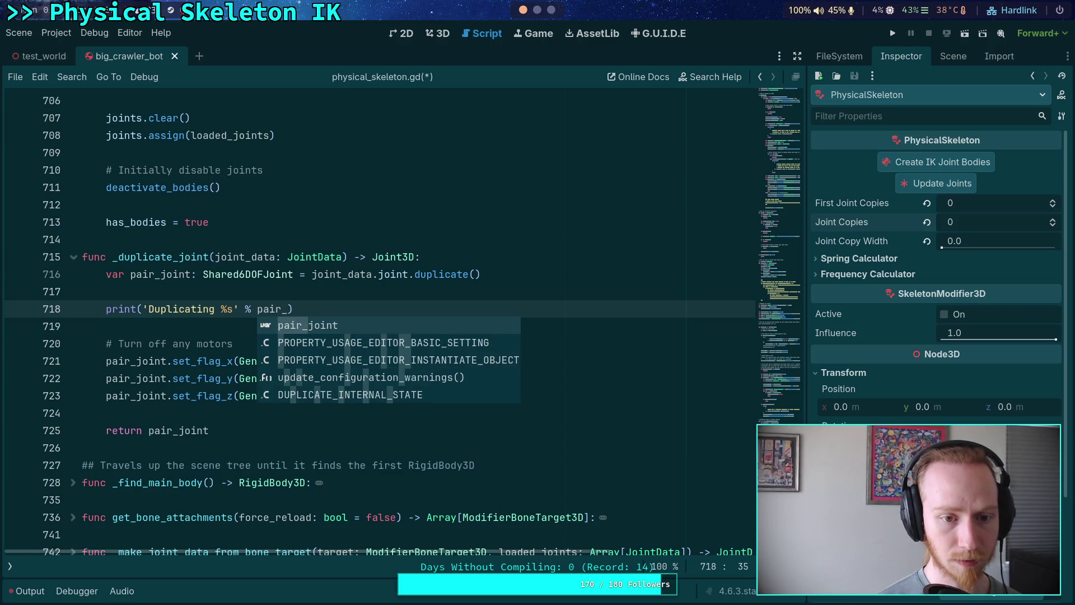
{"action": "key", "text": "BackSpace"}
{"action": "key", "text": "BackSpace"}
{"action": "key", "text": "BackSpace"}
{"action": "type", "text": "joint_daa"}
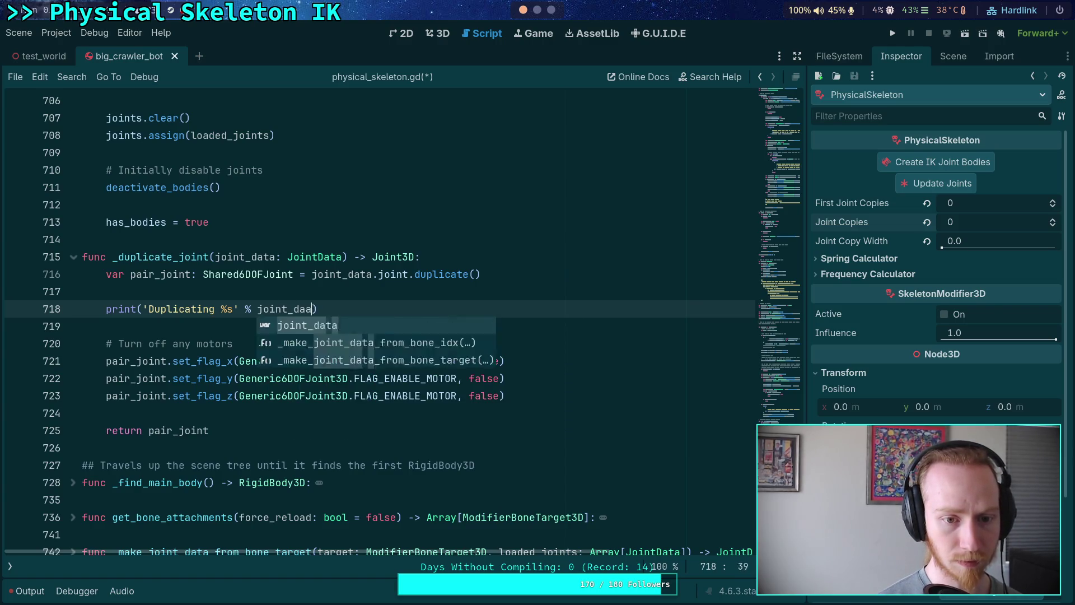
{"action": "key", "text": "Return"}
{"action": "type", "text": ".joint.a"}
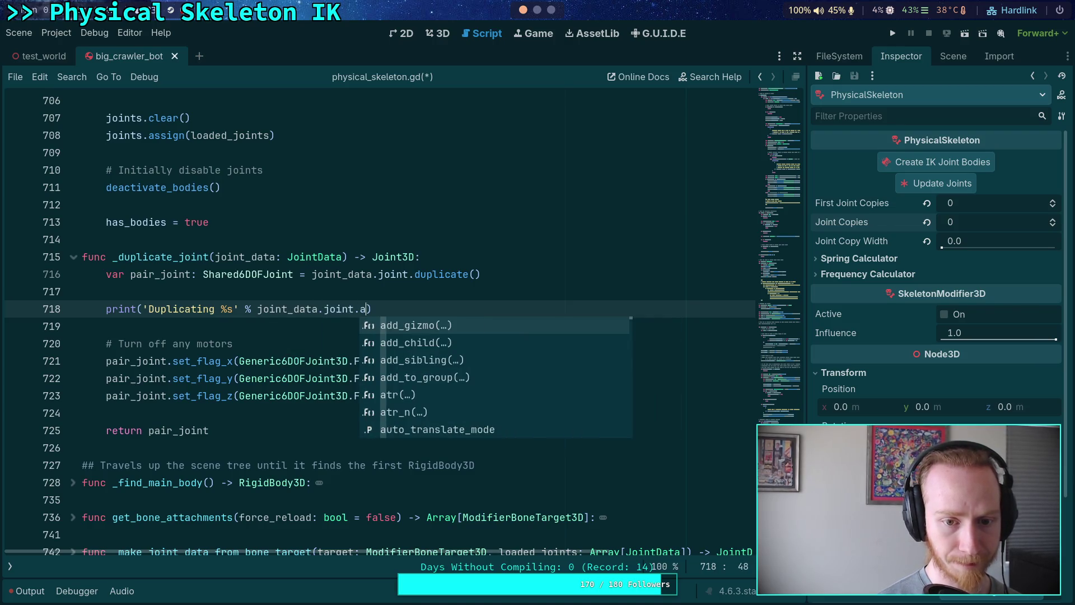
{"action": "key", "text": "BackSpace"}
{"action": "type", "text": "name"}
{"action": "key", "text": "ctrl+s"}
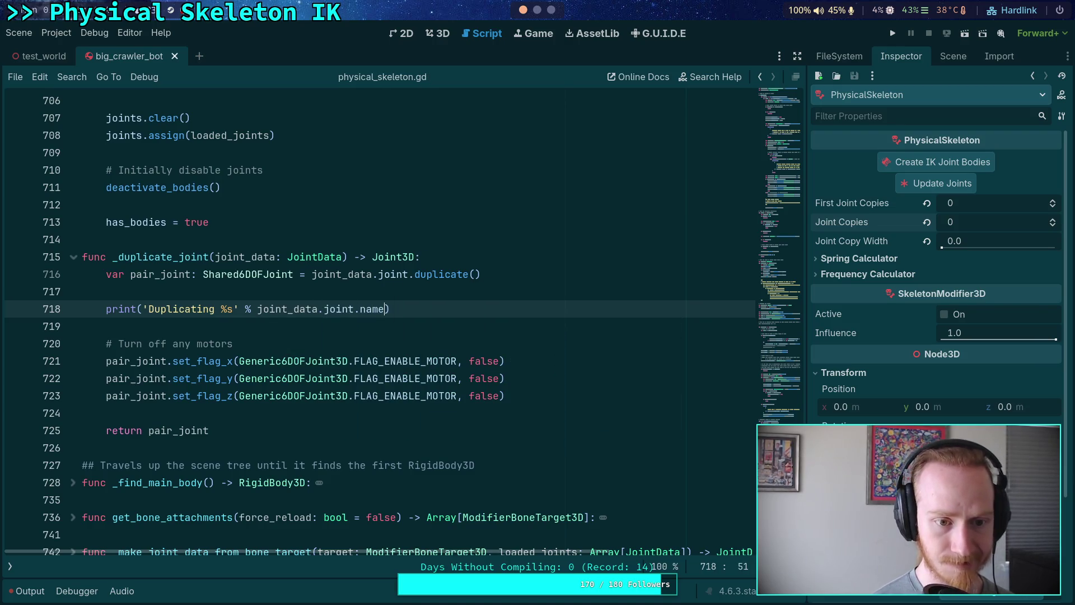
{"action": "left_click", "coordinate": [892, 33]}
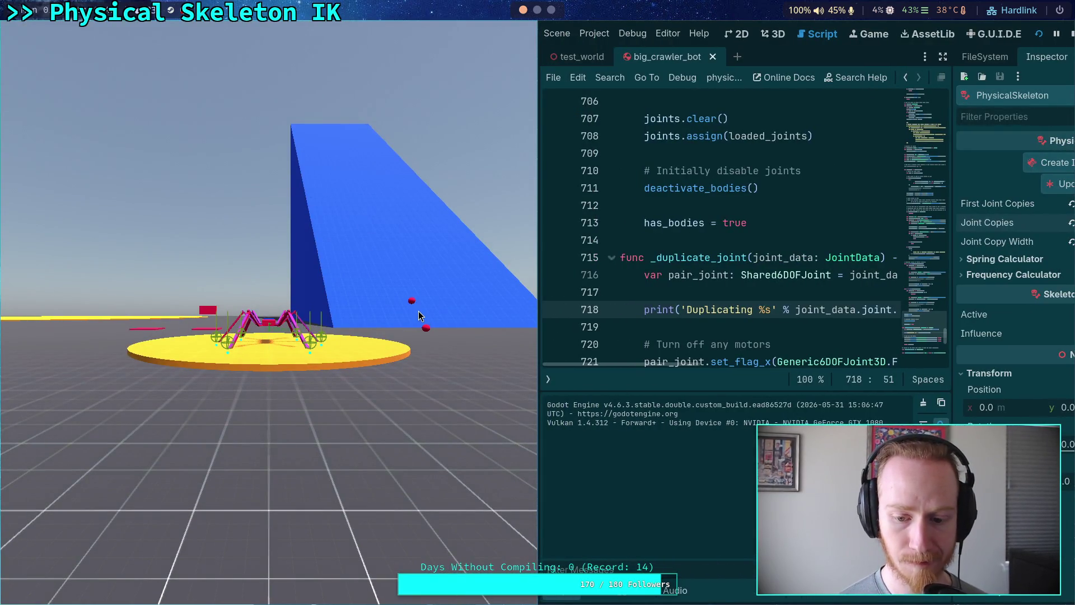
- Set First Joint Copies and Joint Copies to 1, rerun, and read the enlarged Output log before stopping
{"action": "left_click", "coordinate": [1071, 34]}
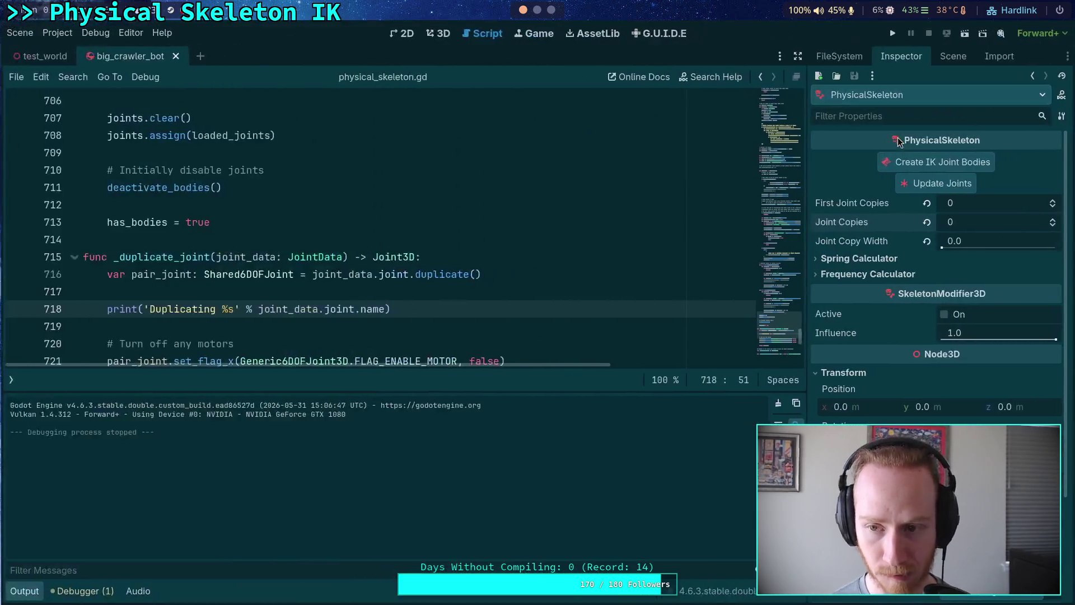
{"action": "left_click", "coordinate": [1052, 200]}
{"action": "left_click", "coordinate": [1053, 219]}
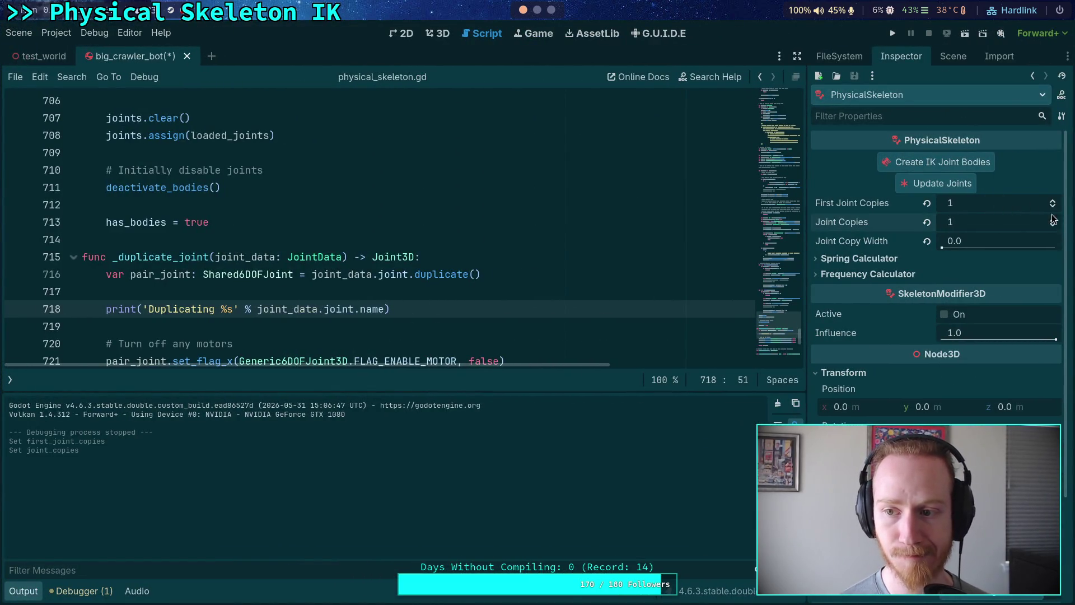
{"action": "left_click", "coordinate": [887, 36]}
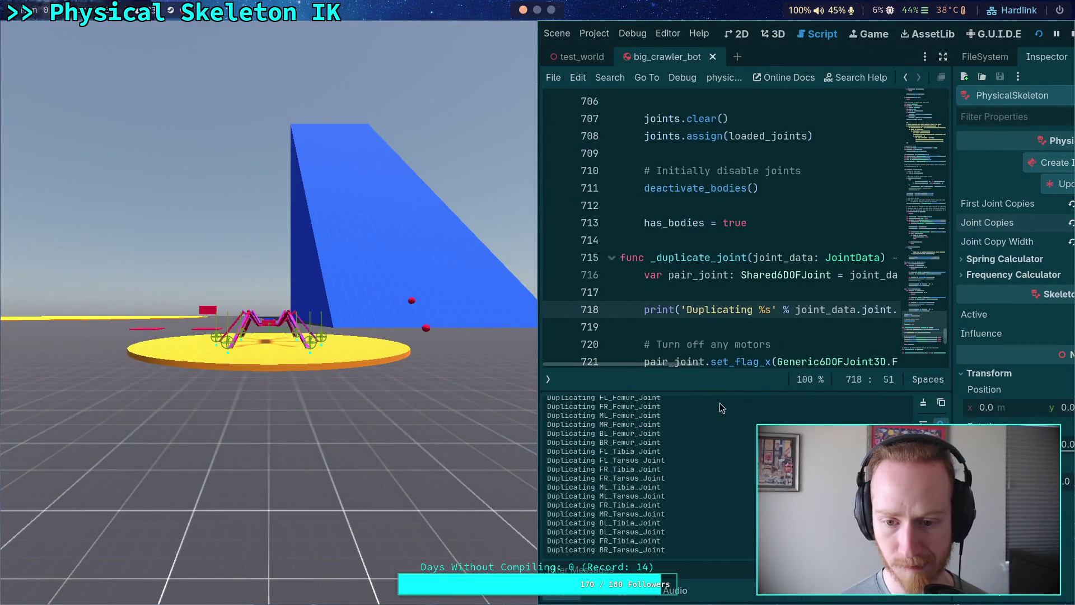
{"action": "left_click_drag", "start_coordinate": [720, 393], "coordinate": [705, 183]}
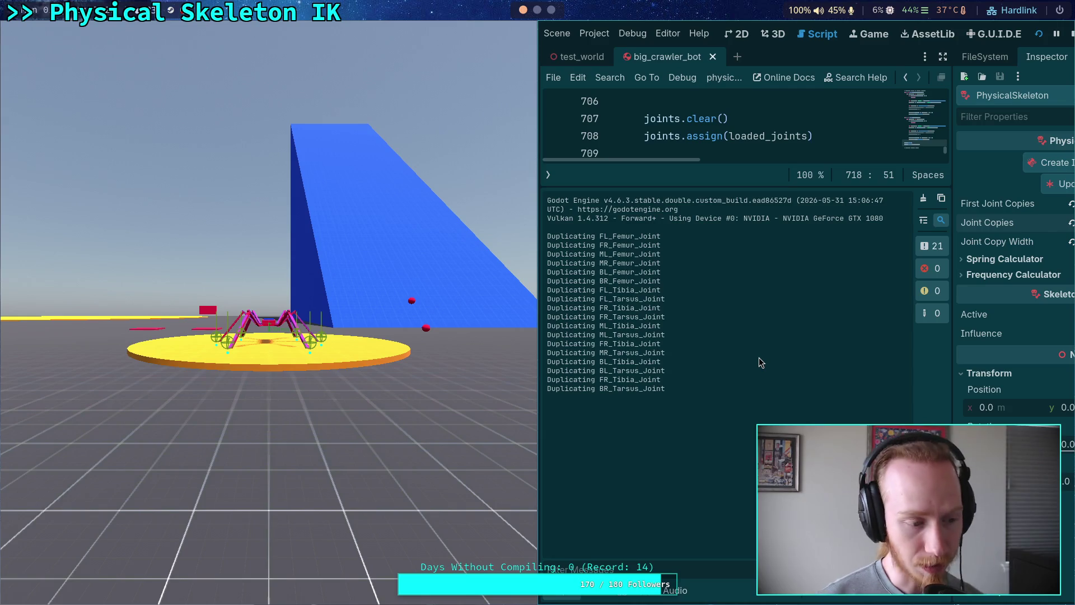
{"action": "left_click", "coordinate": [1071, 34]}
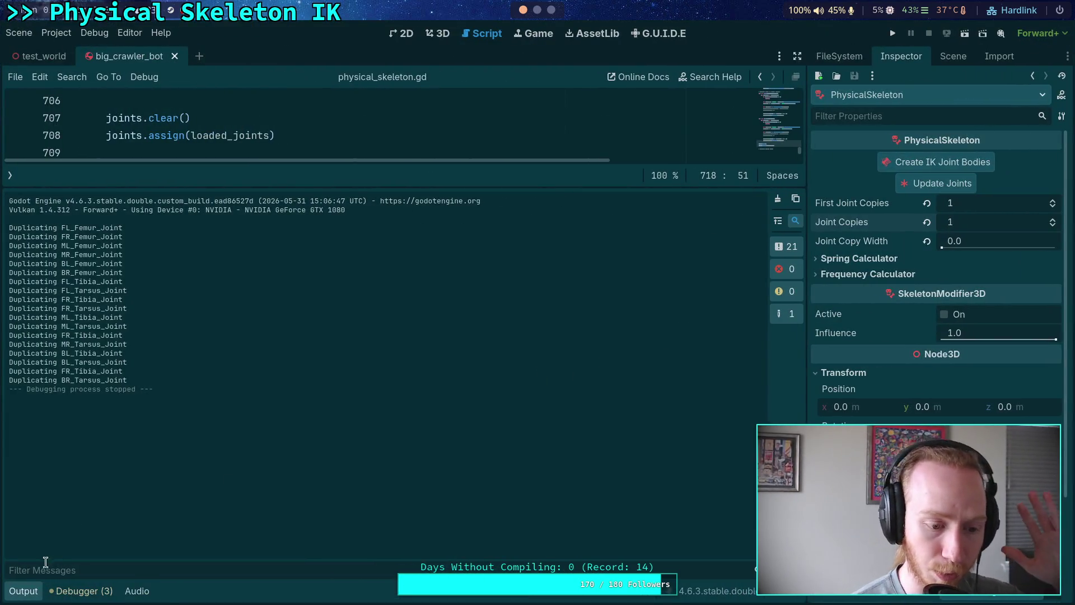
{"action": "left_click", "coordinate": [23, 591]}
{"action": "scroll", "coordinate": [254, 455], "scroll_direction": "up", "scroll_amount": 9}
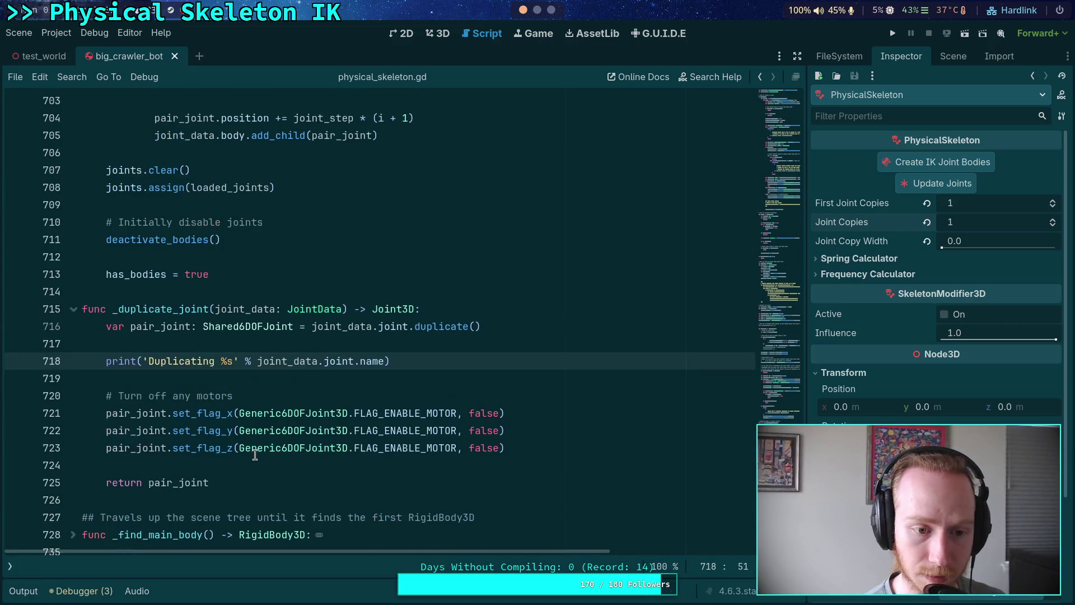
{"action": "scroll", "coordinate": [227, 431], "scroll_direction": "up", "scroll_amount": 3}
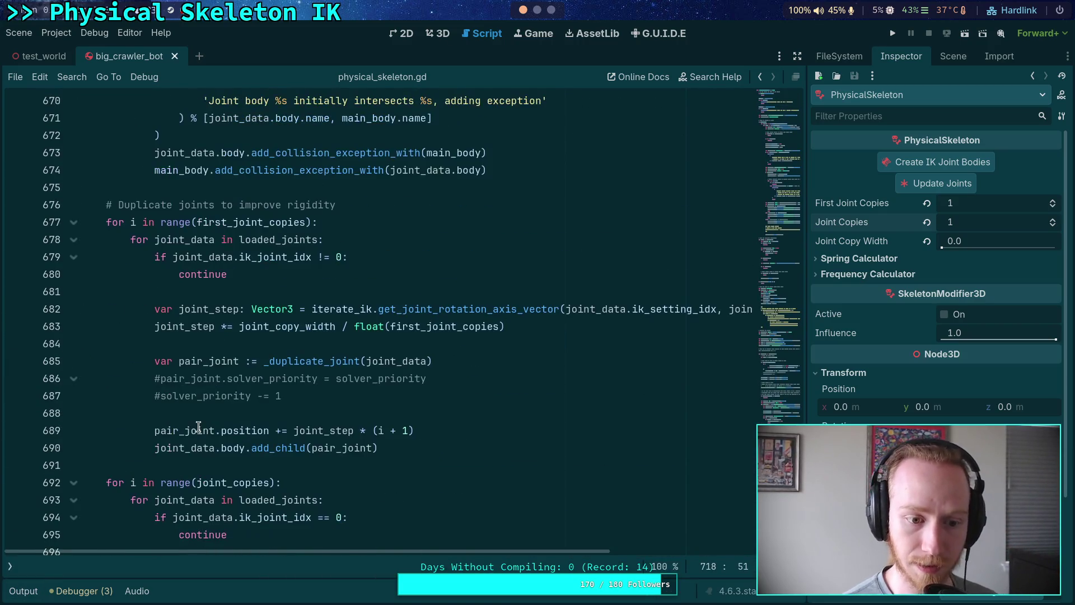
{"action": "left_click", "coordinate": [196, 221]}
{"action": "type", "text": "max"}
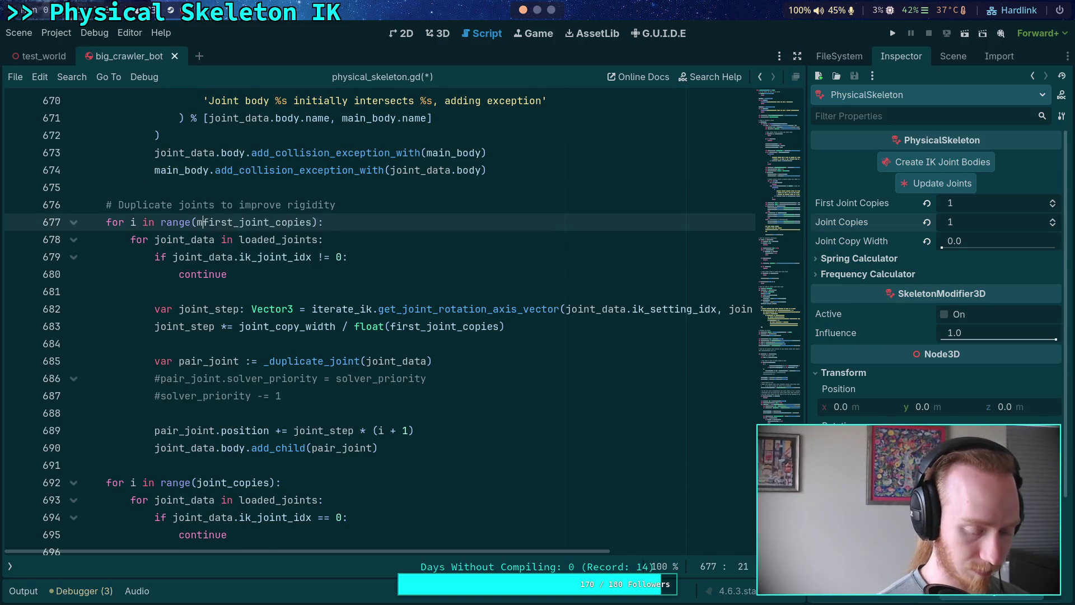
{"action": "type", "text": "i"}
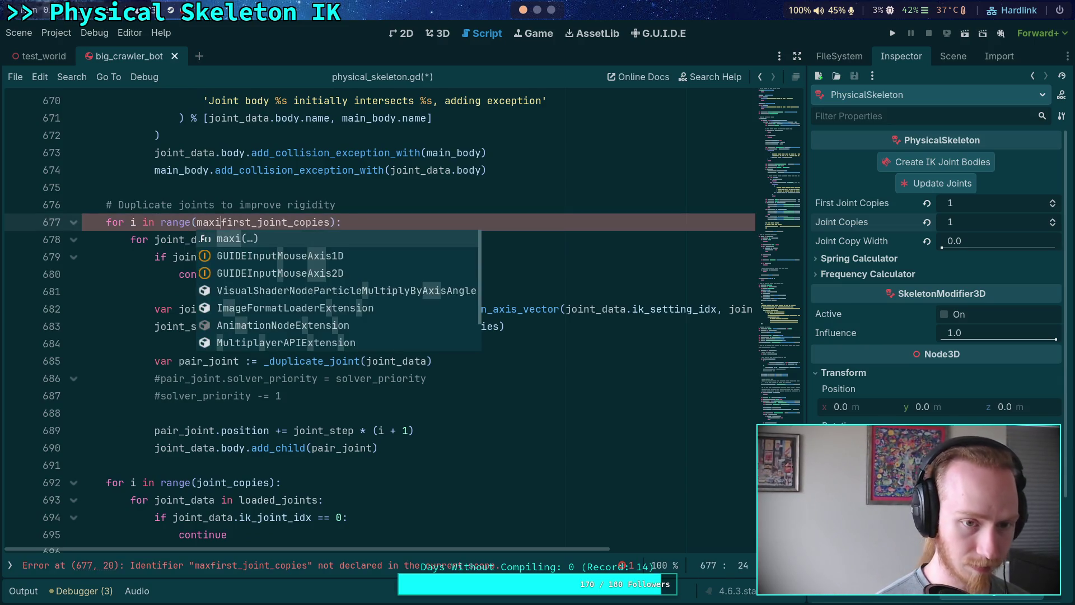
{"action": "key", "text": "Return"}
{"action": "left_click", "coordinate": [334, 222]}
{"action": "type", "text": ", joint_cop"}
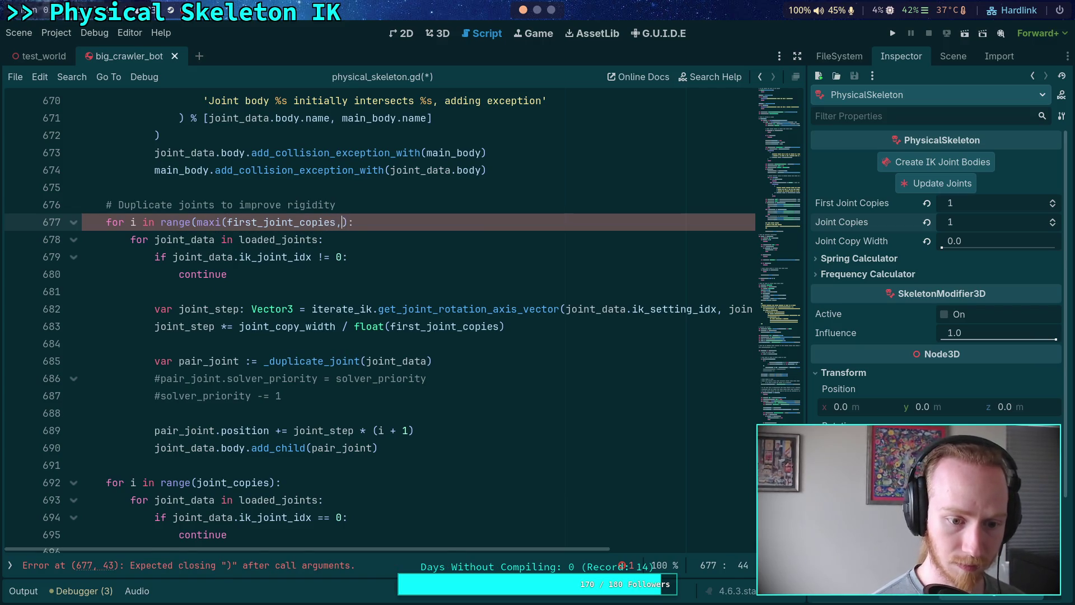
{"action": "type", "text": "ies"}
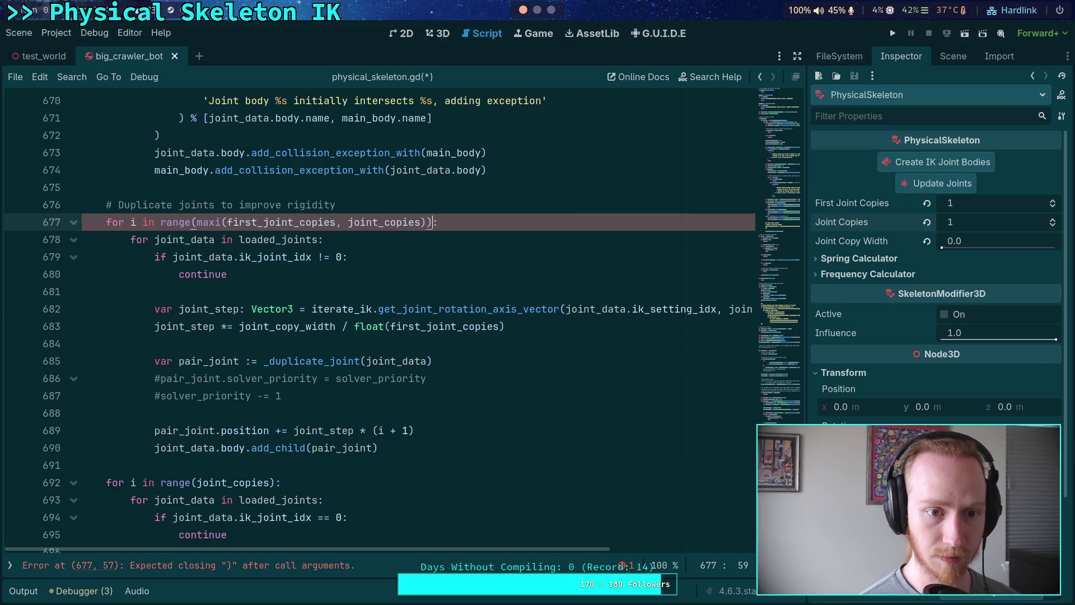
{"action": "scroll", "coordinate": [372, 478], "scroll_direction": "down", "scroll_amount": 4}
{"action": "left_click", "coordinate": [395, 500]}
{"action": "mouse_move", "coordinate": [395, 500]}
{"action": "left_mouse_down"}
{"action": "mouse_move", "coordinate": [95, 371]}
{"action": "mouse_move", "coordinate": [22, 374]}
{"action": "mouse_move", "coordinate": [20, 365]}
{"action": "left_mouse_up"}
{"action": "key", "text": "BackSpace"}
{"action": "key", "text": "BackSpace"}
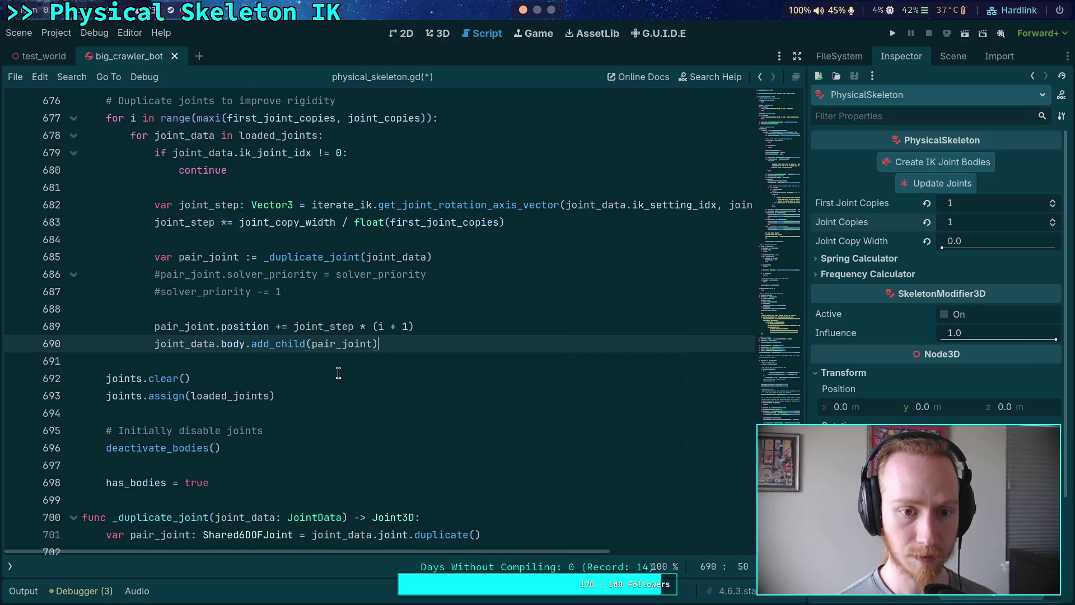
{"action": "scroll", "coordinate": [338, 372], "scroll_direction": "up", "scroll_amount": 1}
{"action": "left_click", "coordinate": [491, 256]}
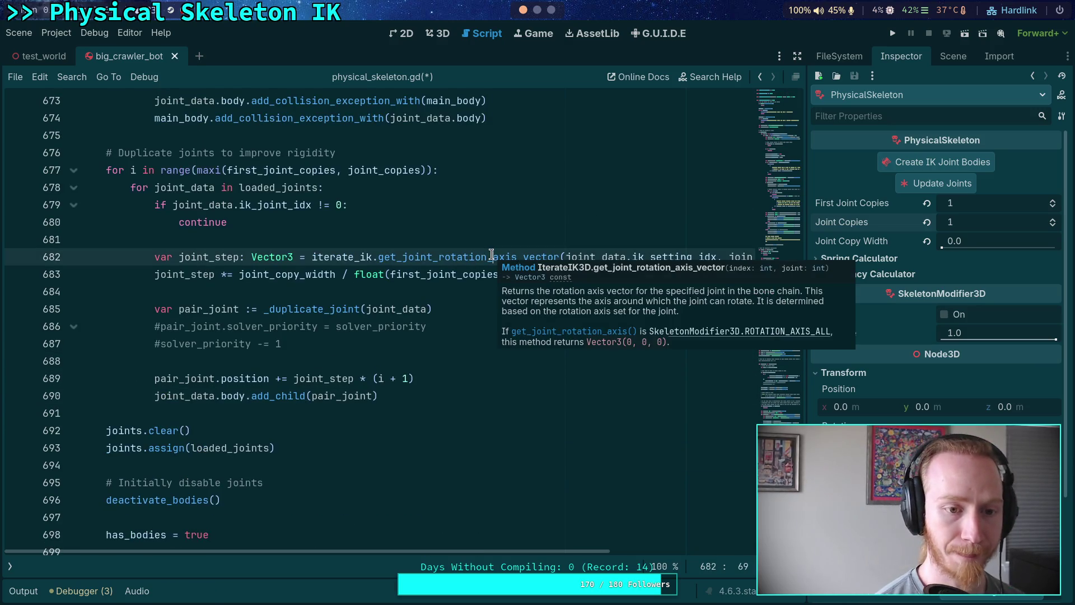
{"action": "key", "text": "Return"}
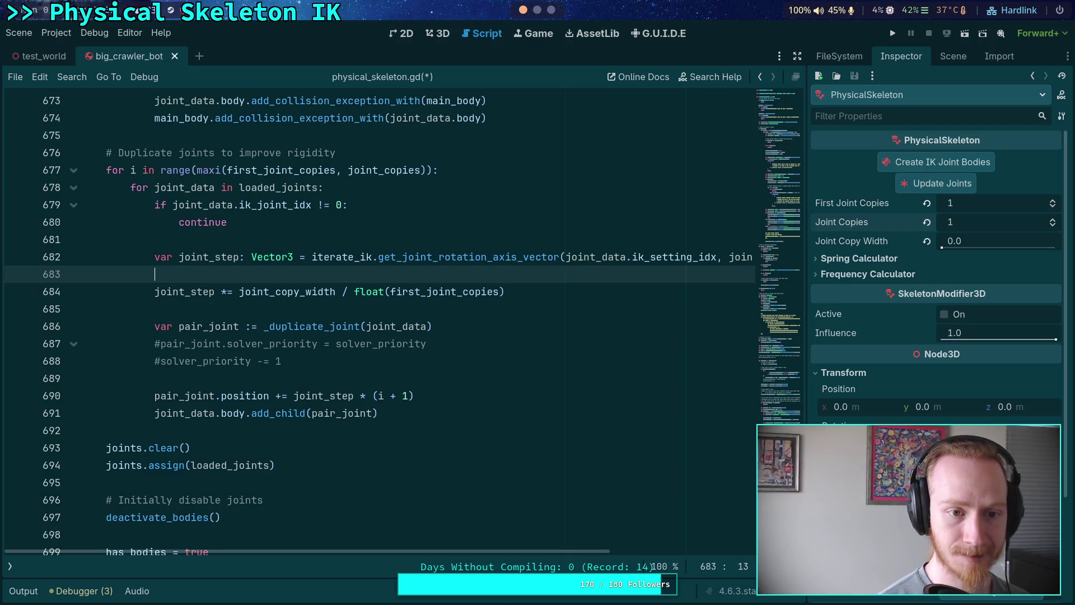
{"action": "scroll", "coordinate": [397, 241], "scroll_direction": "up", "scroll_amount": 1}
{"action": "left_click", "coordinate": [355, 239]}
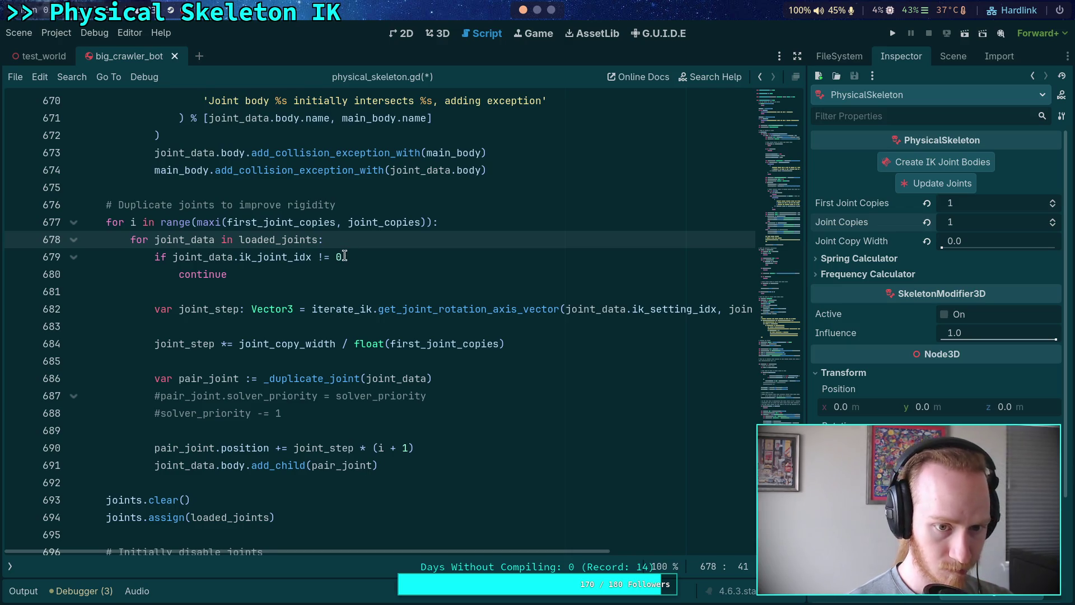
- Change line 679 to 'if joint_data.ik_joint_idx == 0 and i >= first_joint_copies:'
{"action": "left_click", "coordinate": [321, 257]}
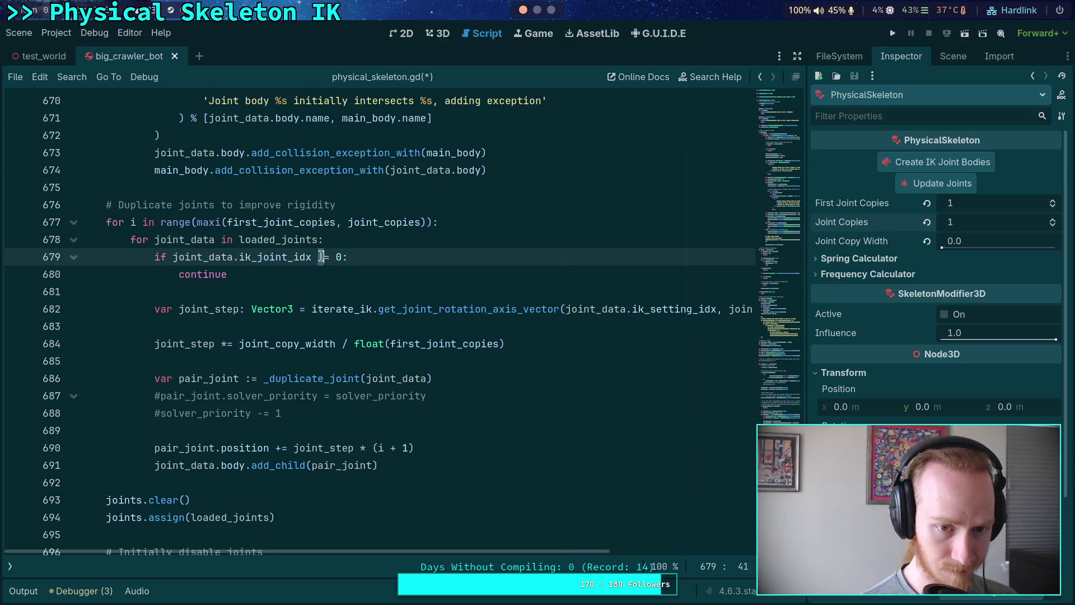
{"action": "key", "text": "Delete"}
{"action": "key", "text": "Delete"}
{"action": "key", "text": "Delete"}
{"action": "type", "text": "== 0 "}
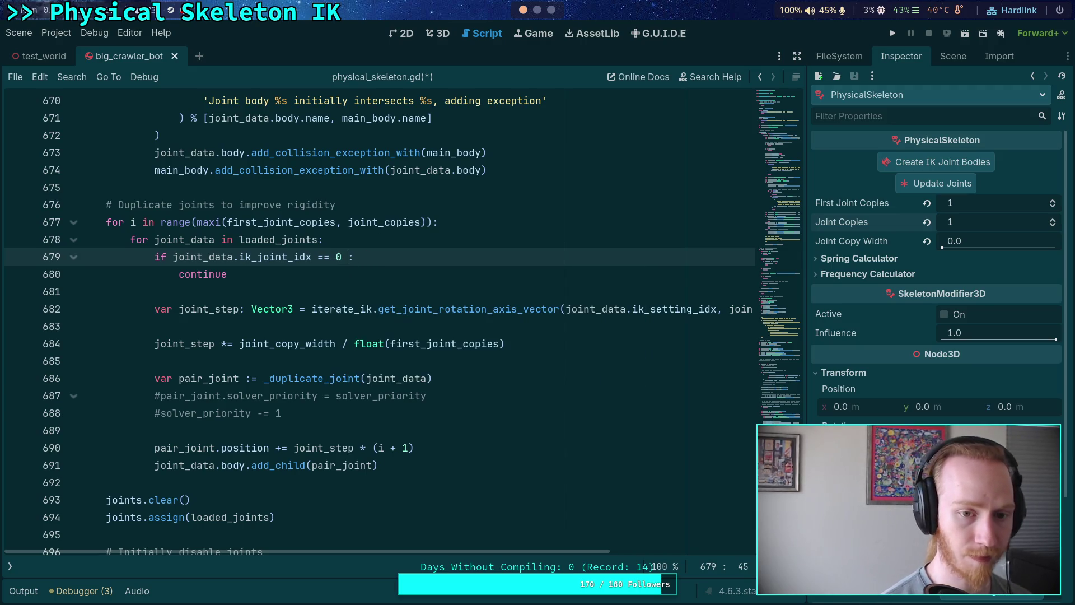
{"action": "type", "text": "and i >"}
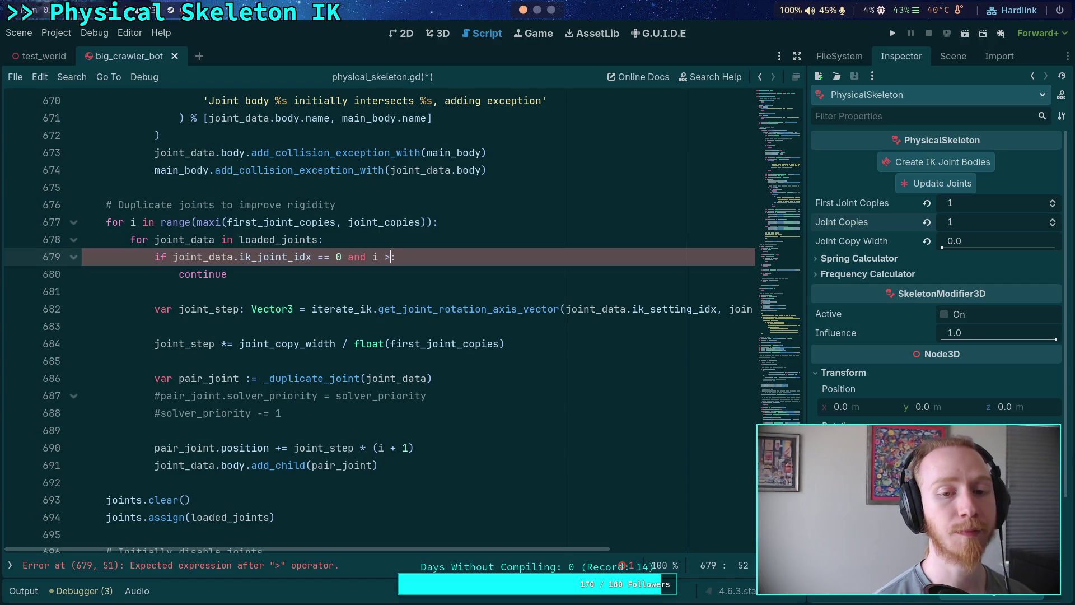
{"action": "type", "text": "="}
{"action": "type", "text": "first"}
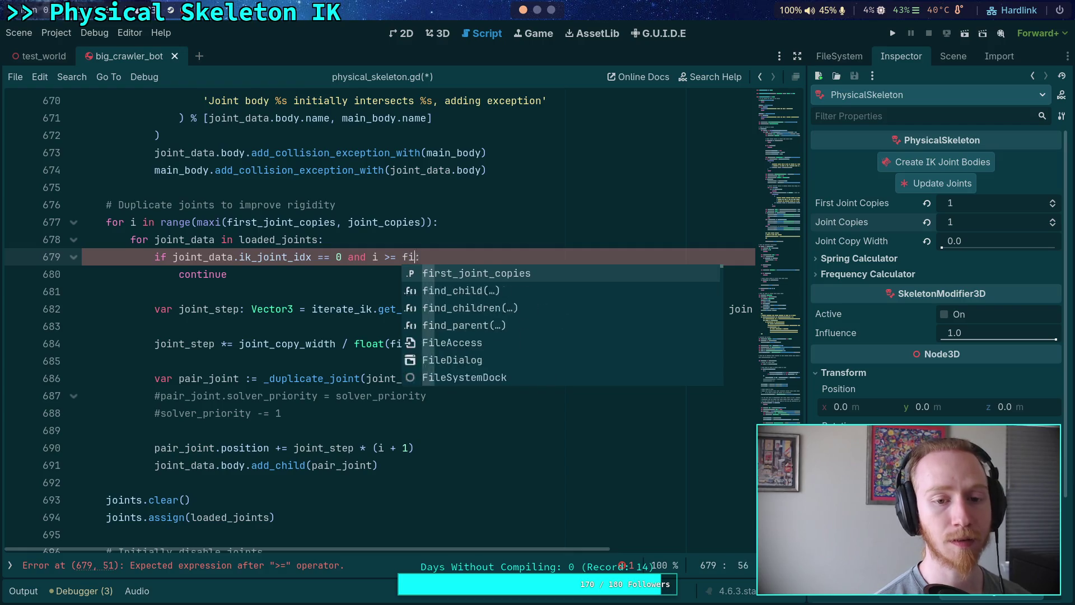
{"action": "key", "text": "Return"}
- Add 'if joint_data.ik_joint_idx > 0 and i >= joint_copies: continue' below the first check
{"action": "key", "text": "Down"}
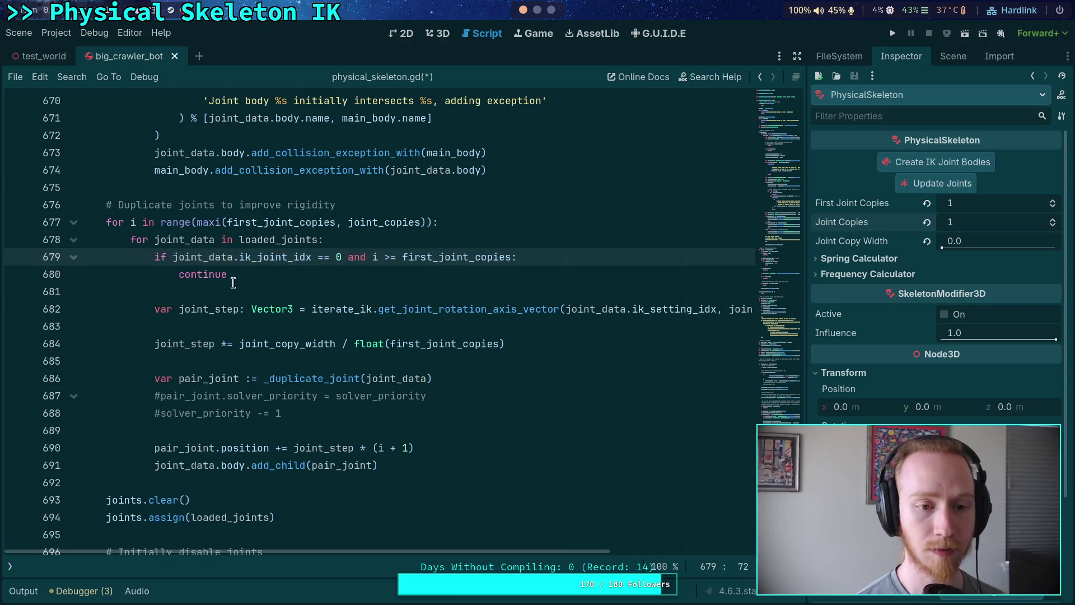
{"action": "key", "text": "Return"}
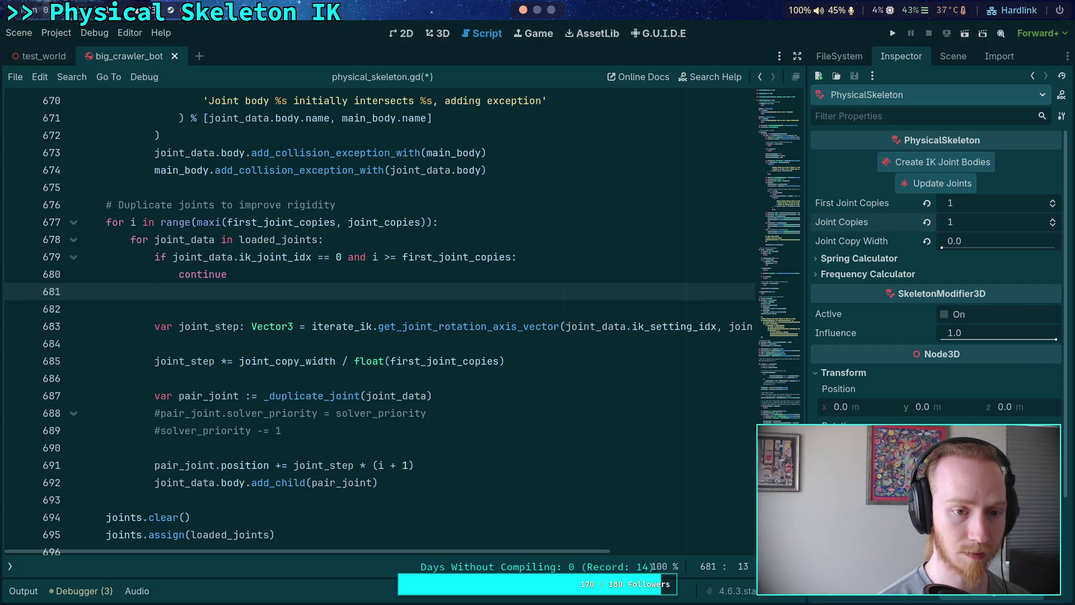
{"action": "type", "text": "if "}
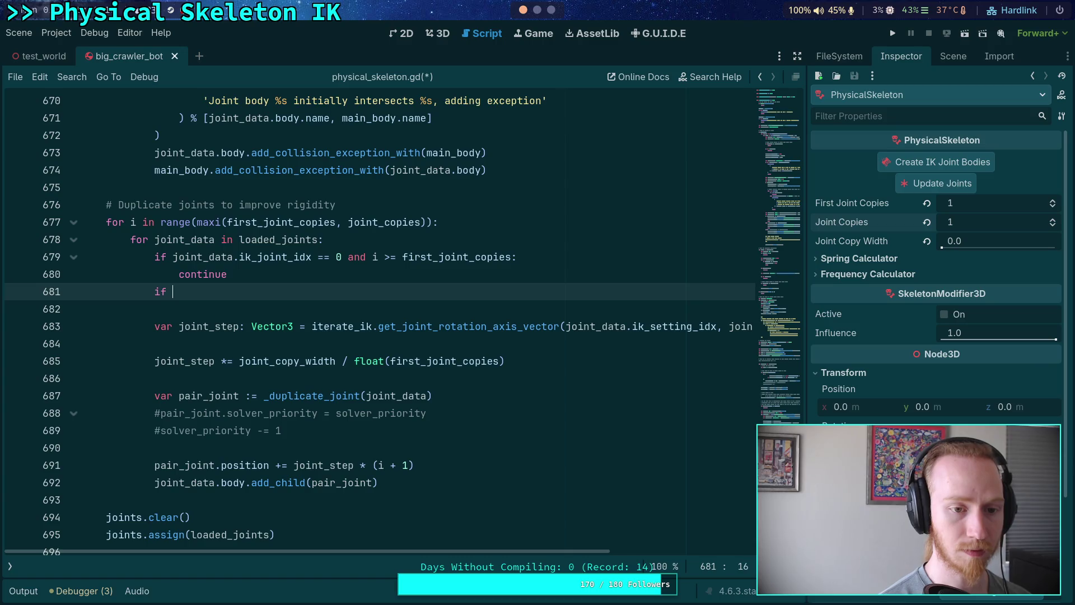
{"action": "type", "text": "joint_data.ik_joint_idx "}
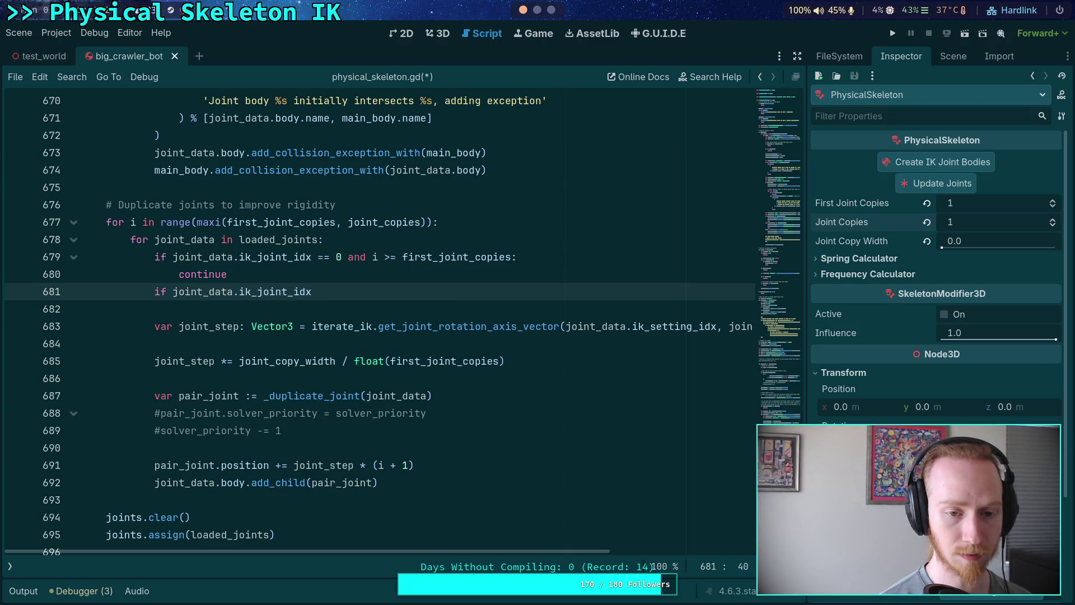
{"action": "type", "text": "> 0"}
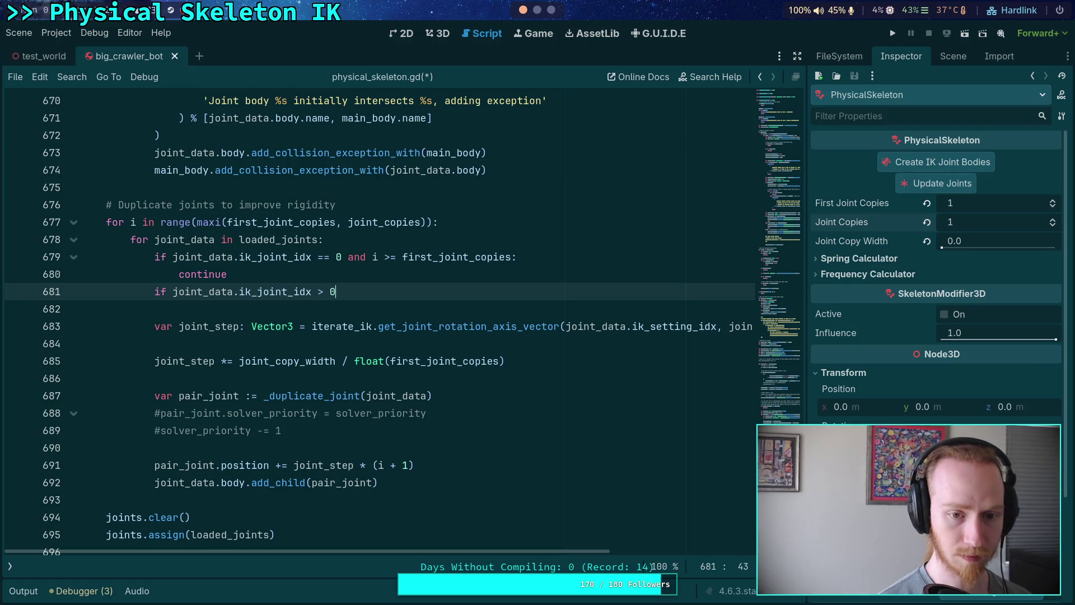
{"action": "type", "text": " and i >= jo"}
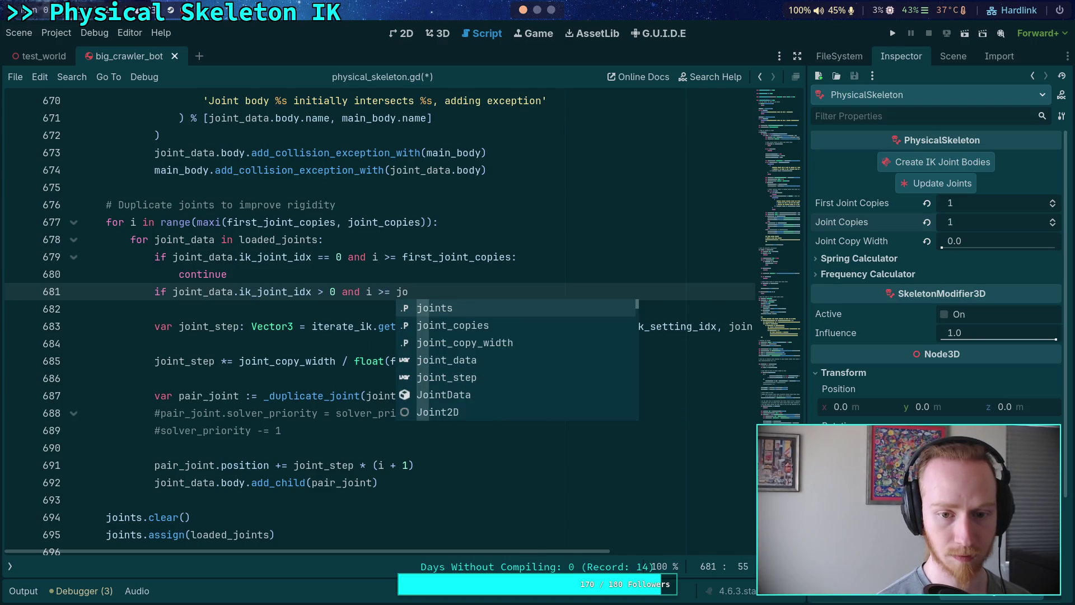
{"action": "key", "text": "Down"}
{"action": "key", "text": "Return"}
{"action": "type", "text": ":"}
{"action": "key", "text": "Return"}
{"action": "type", "text": "contin"}
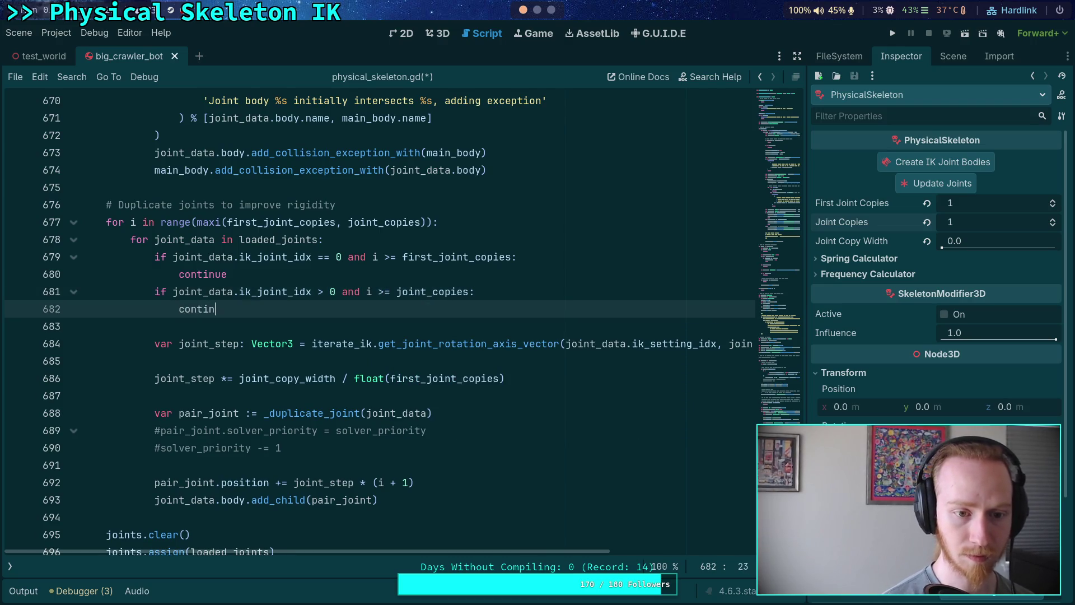
{"action": "type", "text": "ue"}
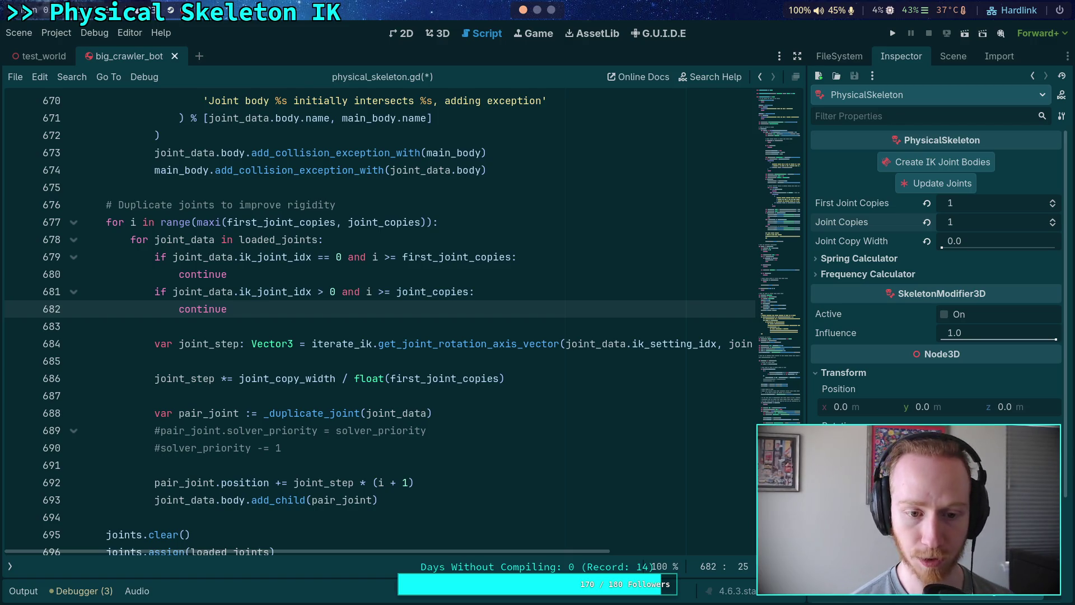
{"action": "left_click", "coordinate": [455, 361]}
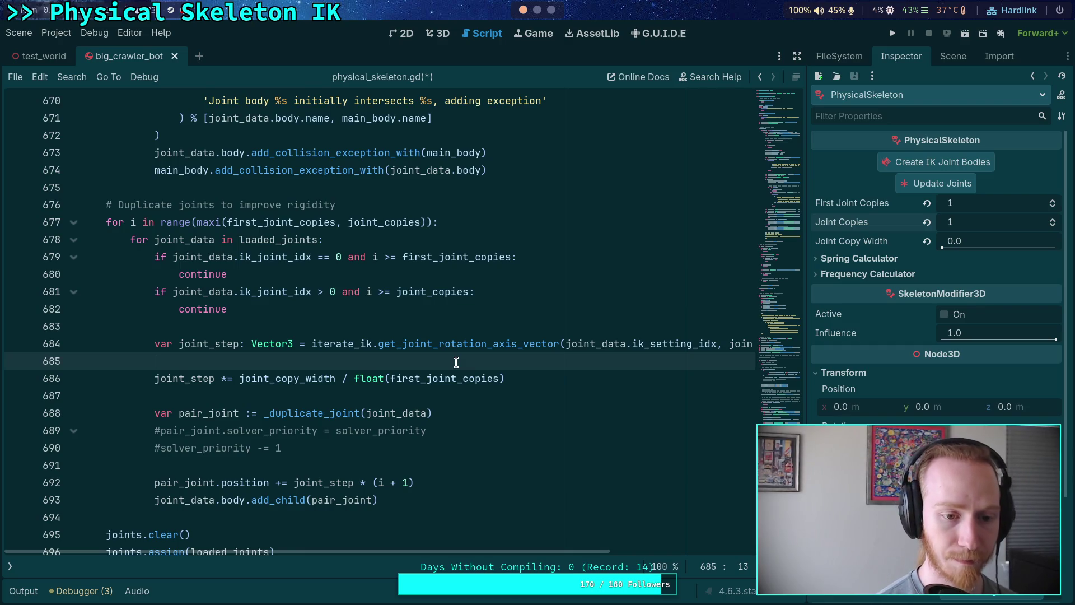
- Wrap the joint_step scaling line in 'if joint_data.ik_joint_idx == 0:'
{"action": "key", "text": "Return"}
{"action": "key", "text": "Tab"}
{"action": "type", "text": "if "}
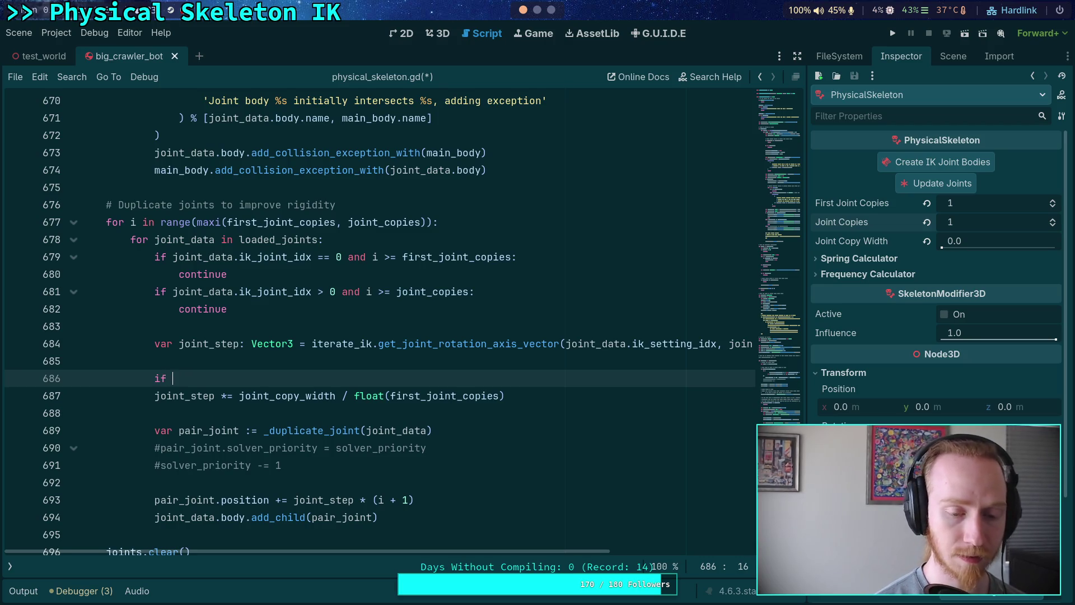
{"action": "type", "text": "joint_da"}
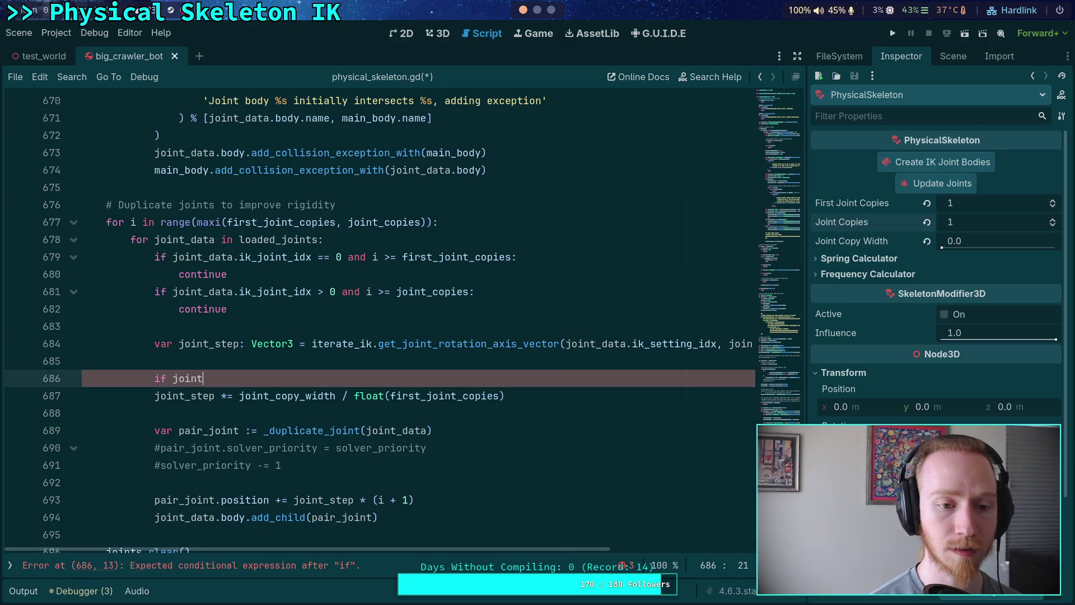
{"action": "key", "text": "Return"}
{"action": "type", "text": ".i"}
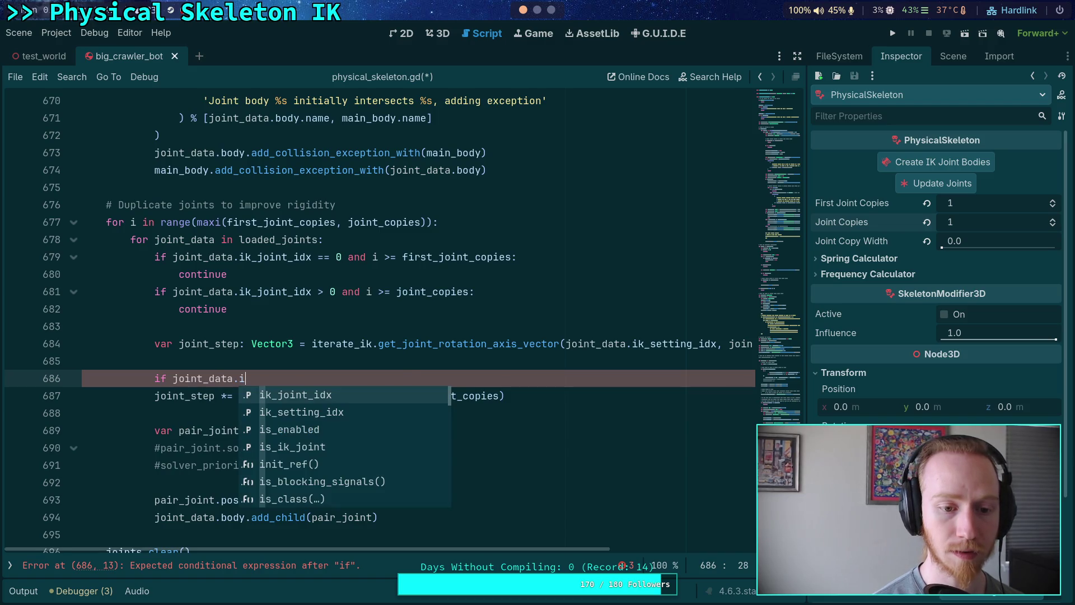
{"action": "key", "text": "Return"}
{"action": "type", "text": "== 0:"}
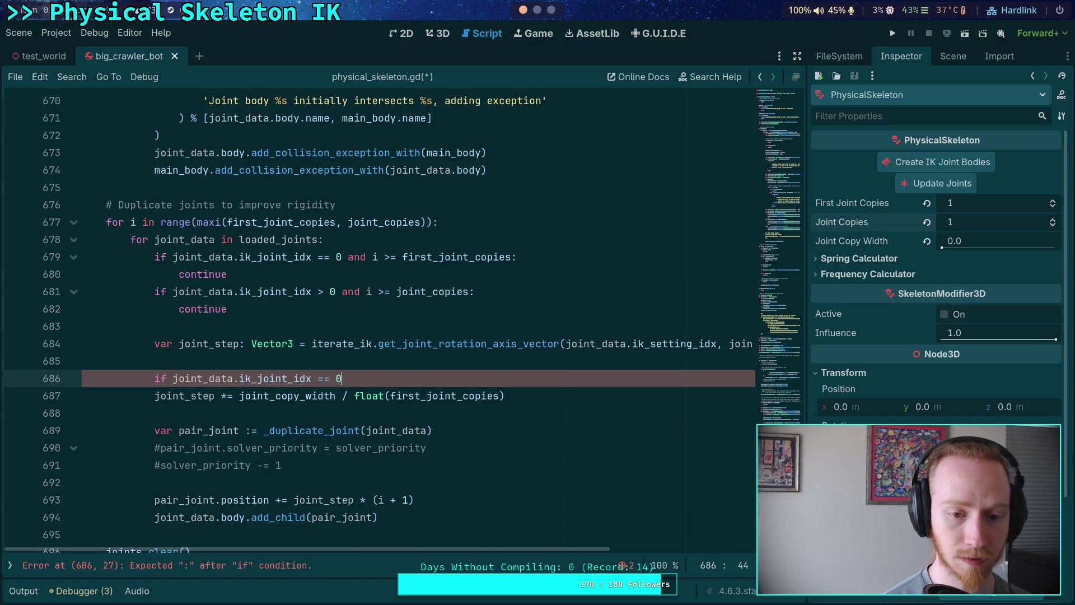
{"action": "left_click", "coordinate": [172, 398]}
{"action": "key", "text": "Tab"}
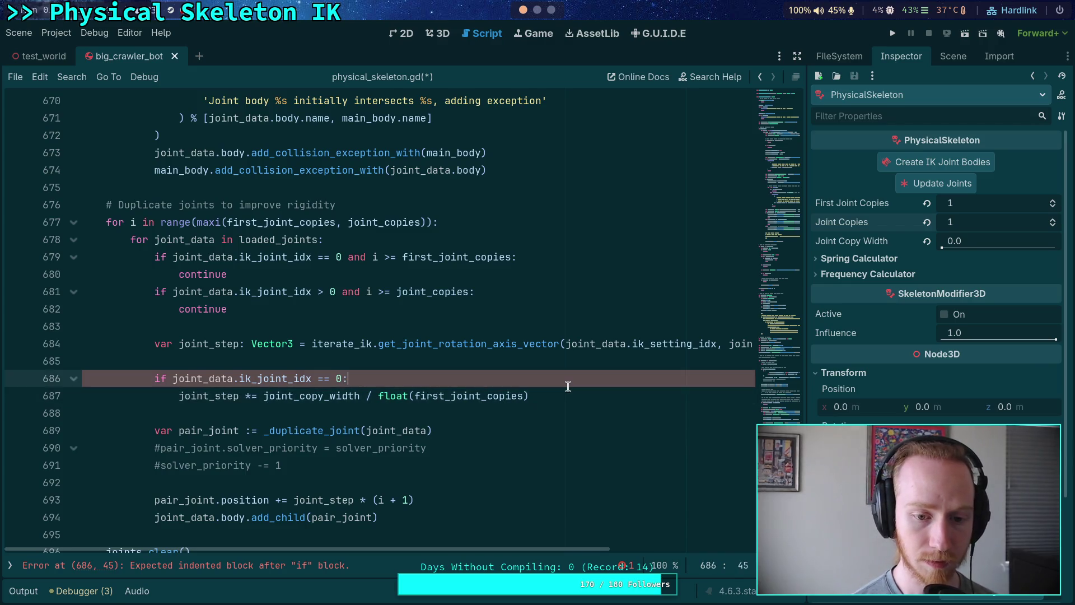
- Add an else branch that scales joint_step by joint_copies instead of first_joint_copies
{"action": "key", "text": "Return"}
{"action": "key", "text": "BackSpace"}
{"action": "type", "text": "else:"}
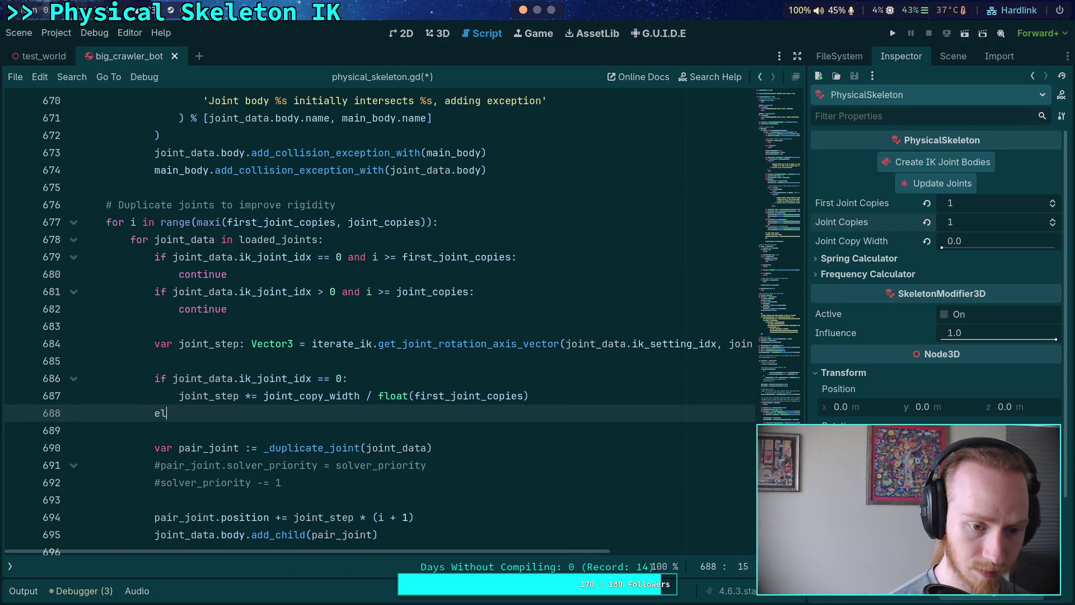
{"action": "key", "text": "Return"}
{"action": "left_click", "coordinate": [179, 395]}
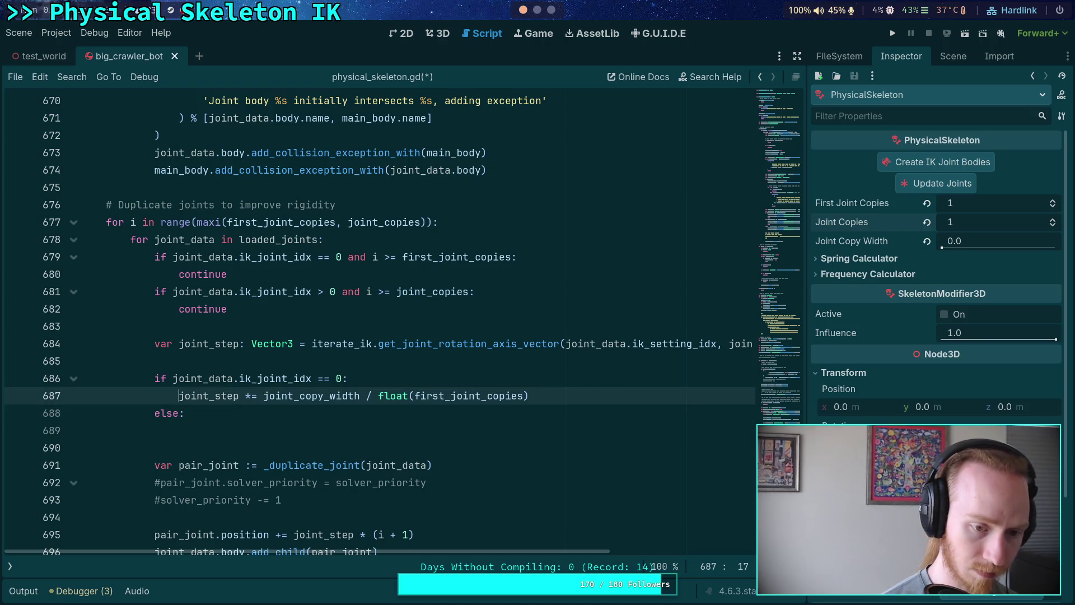
{"action": "key", "text": "ctrl+c"}
{"action": "key", "text": "Down"}
{"action": "key", "text": "Down"}
{"action": "key", "text": "ctrl+v"}
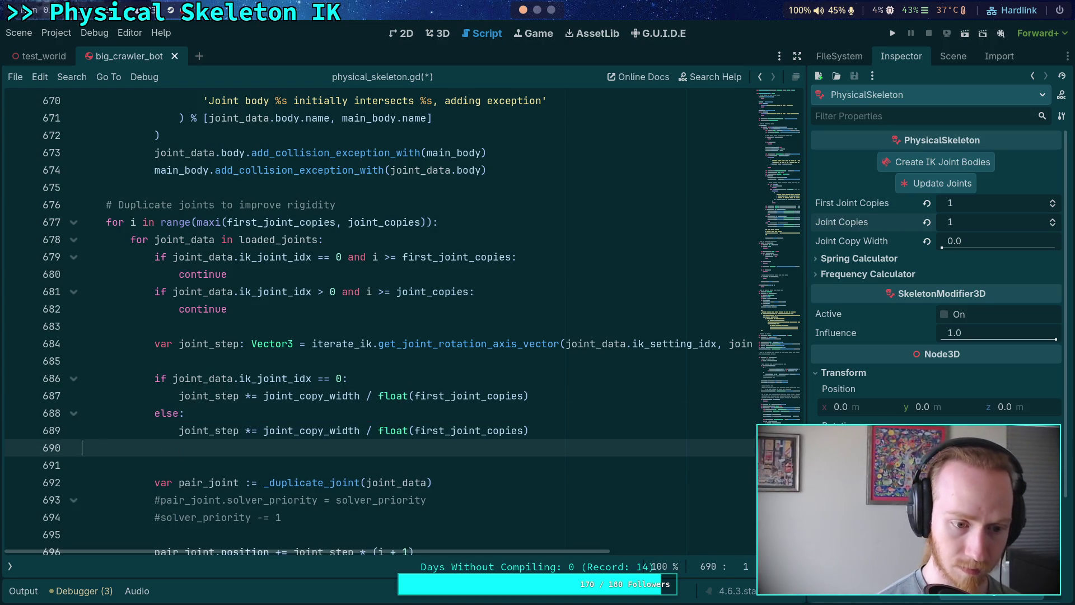
{"action": "key", "text": "BackSpace"}
{"action": "key", "text": "ctrl+Left"}
{"action": "key", "text": "shift+Right"}
{"action": "key", "text": "shift+Right"}
{"action": "key", "text": "shift+Right"}
{"action": "key", "text": "BackSpace"}
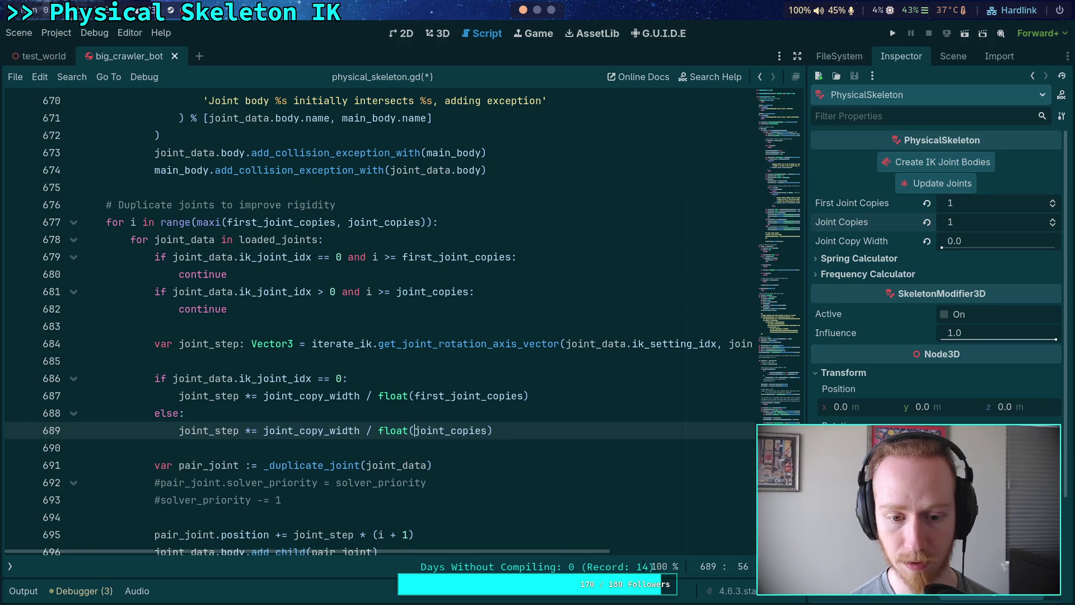
- Save the script and run the project to test the merged loop
{"action": "left_click", "coordinate": [416, 443]}
{"action": "scroll", "coordinate": [413, 431], "scroll_direction": "down", "scroll_amount": 2}
{"action": "key", "text": "ctrl+s"}
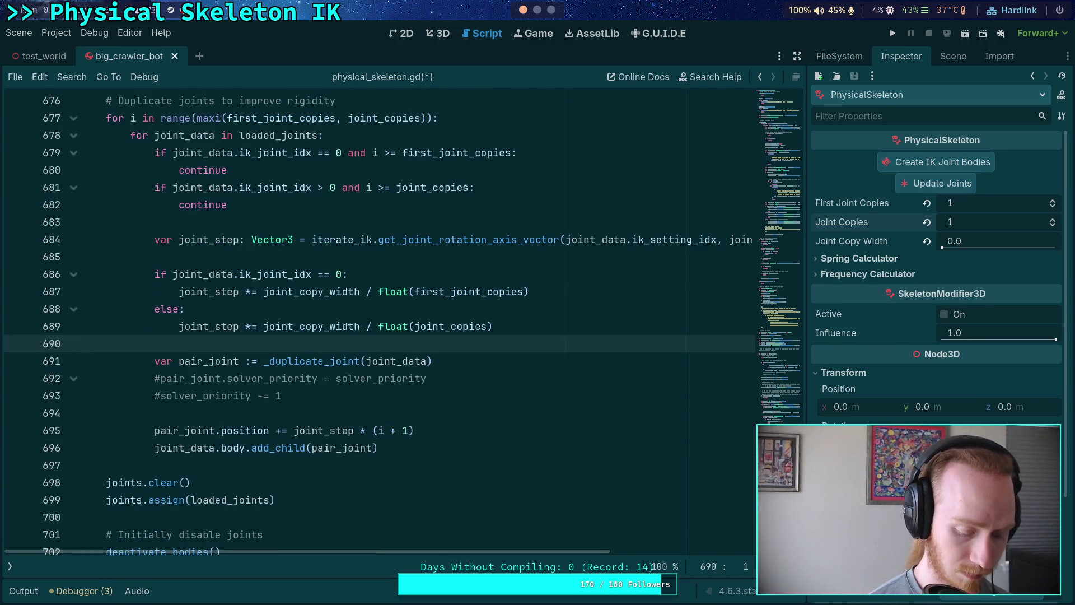
{"action": "left_click", "coordinate": [891, 32]}
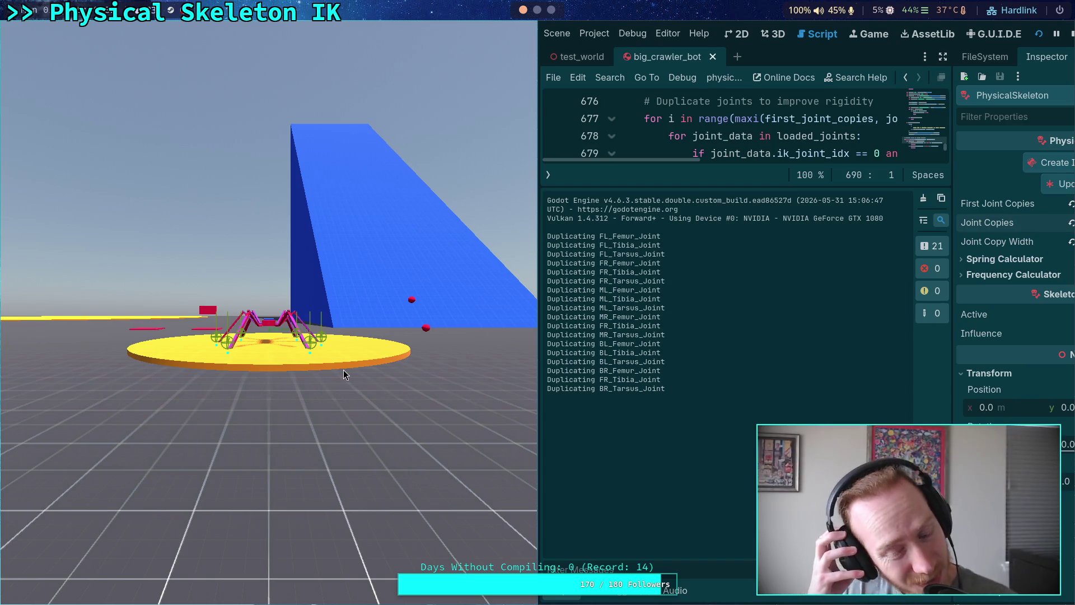
- Stop the game and select the 'Duplicating' lines in the Output log
{"action": "key", "text": "Escape"}
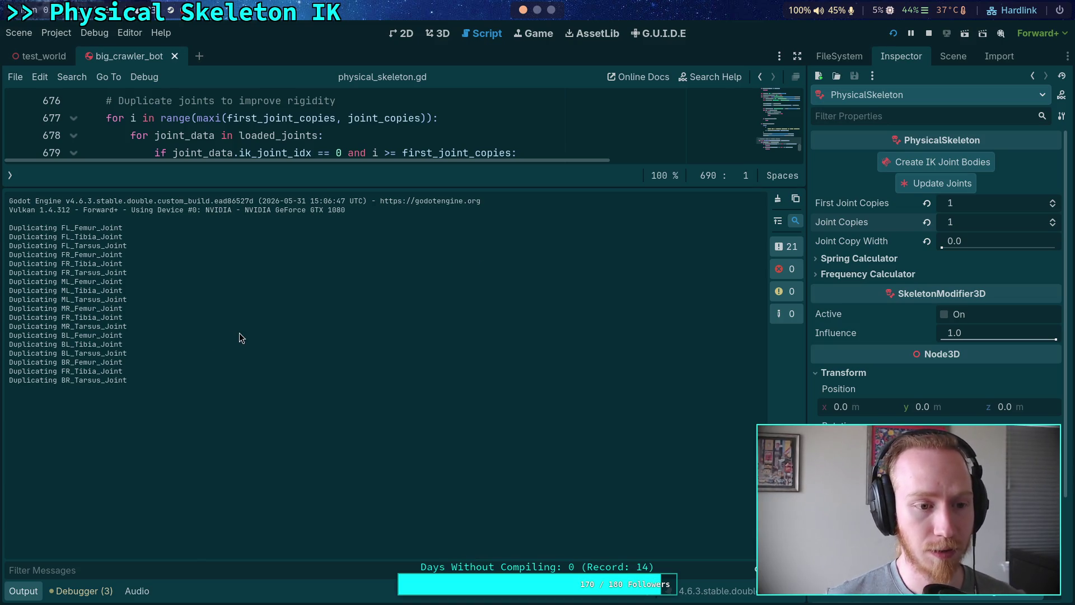
{"action": "mouse_move", "coordinate": [59, 228]}
{"action": "left_mouse_down"}
{"action": "mouse_move", "coordinate": [95, 273]}
{"action": "mouse_move", "coordinate": [99, 298]}
{"action": "mouse_move", "coordinate": [115, 299]}
{"action": "mouse_move", "coordinate": [64, 311]}
{"action": "mouse_move", "coordinate": [118, 328]}
{"action": "mouse_move", "coordinate": [197, 331]}
{"action": "left_mouse_up"}
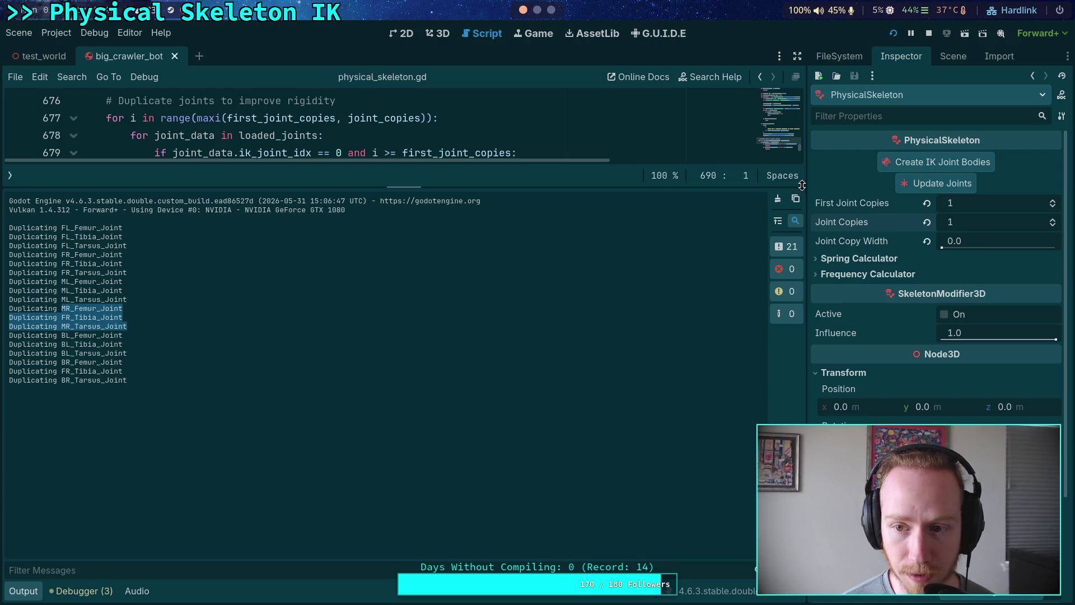
- Widen the right dock, collapse the FrontRight nodes in the Scene tree, and expand MiddleRightTibia
{"action": "left_click_drag", "start_coordinate": [806, 186], "coordinate": [731, 185]}
{"action": "left_click", "coordinate": [878, 58]}
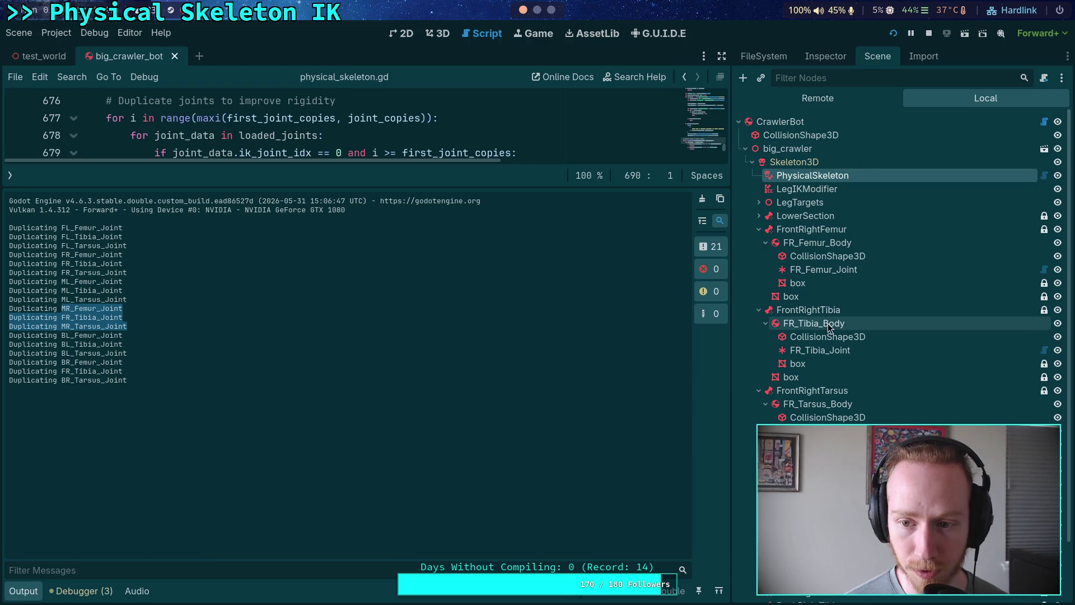
{"action": "left_click", "coordinate": [762, 238]}
{"action": "left_click", "coordinate": [758, 230]}
{"action": "left_click", "coordinate": [759, 243]}
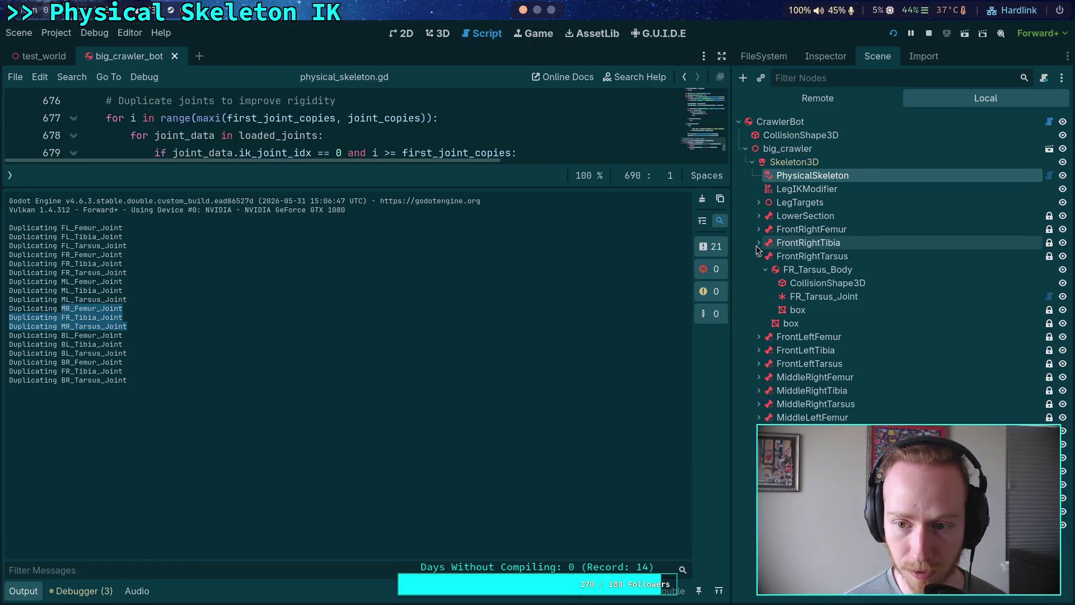
{"action": "left_click", "coordinate": [759, 256]}
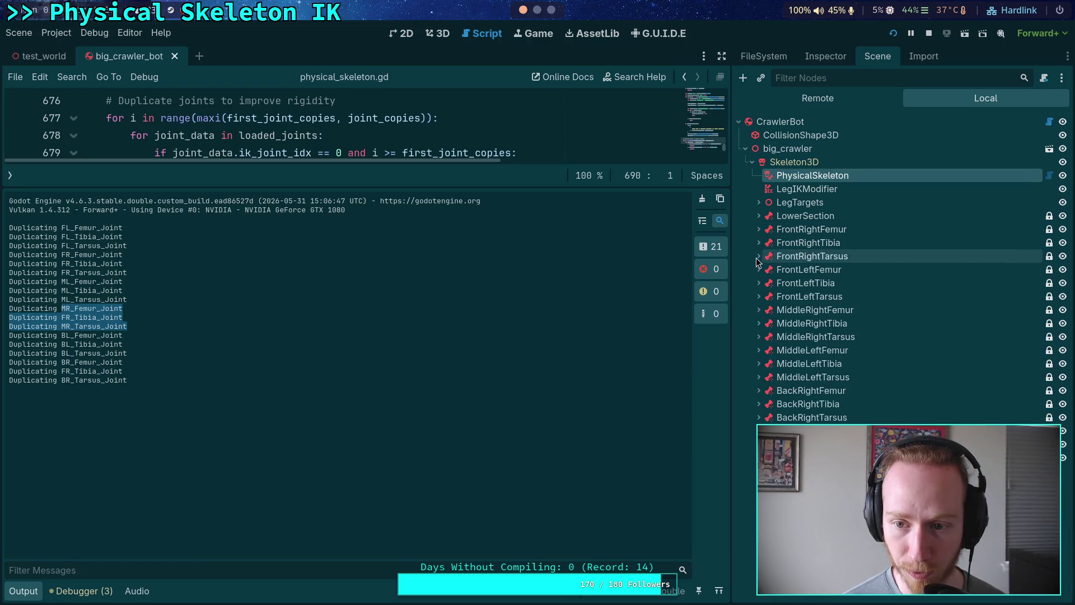
{"action": "left_click", "coordinate": [759, 323]}
- Rename the misnamed FR_Tibia_Joint under MR_Tibia_Body to MR_Tibia_Joint and save the scene
{"action": "left_click", "coordinate": [801, 364]}
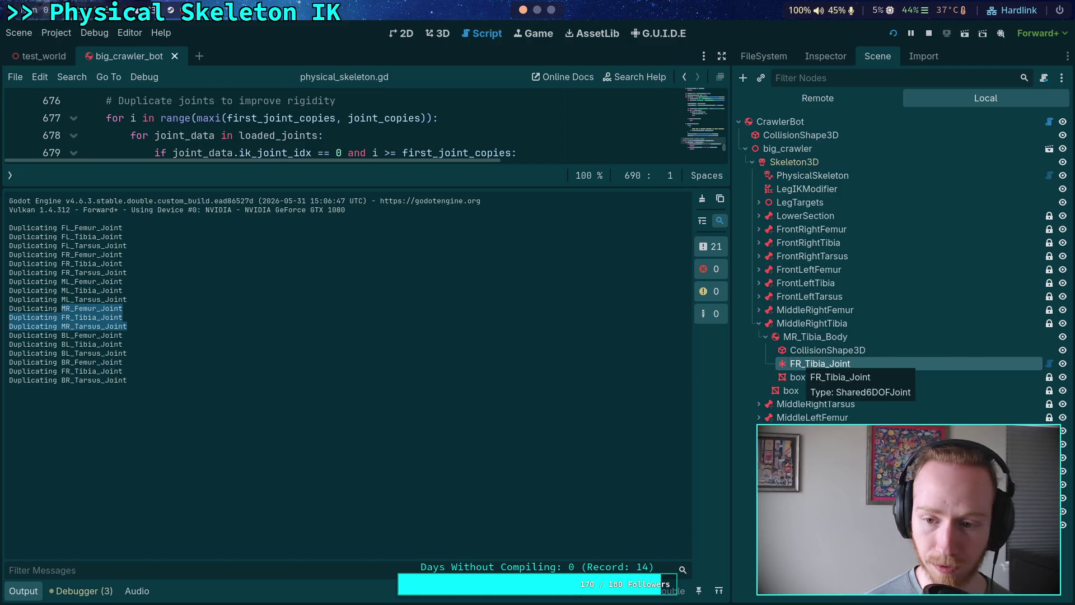
{"action": "double_click", "coordinate": [801, 364]}
{"action": "key", "text": "Home"}
{"action": "key", "text": "Delete"}
{"action": "type", "text": "W"}
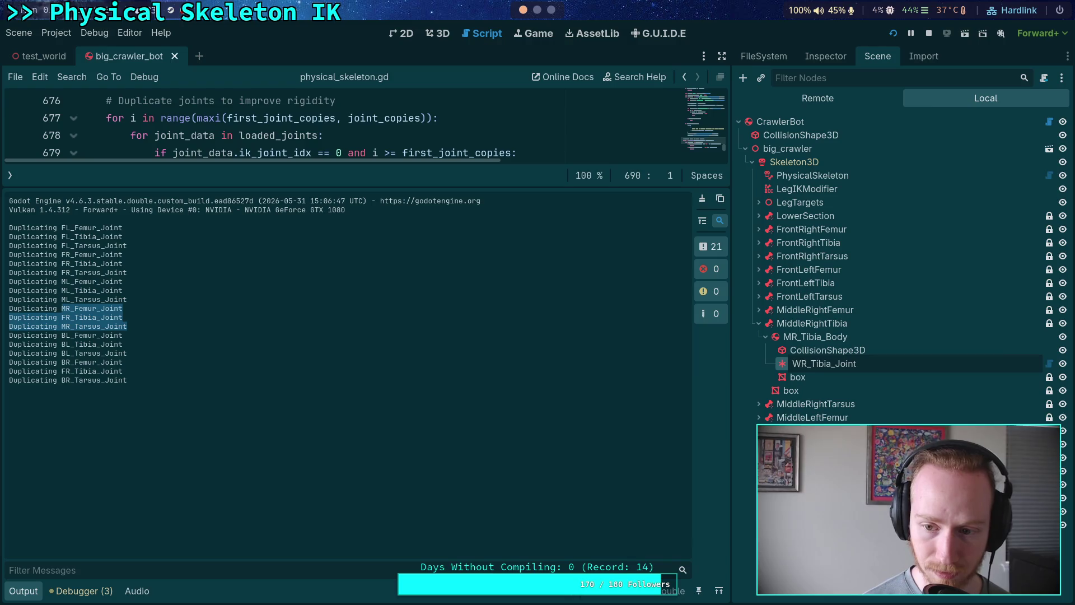
{"action": "key", "text": "BackSpace"}
{"action": "type", "text": "M"}
{"action": "key", "text": "Return"}
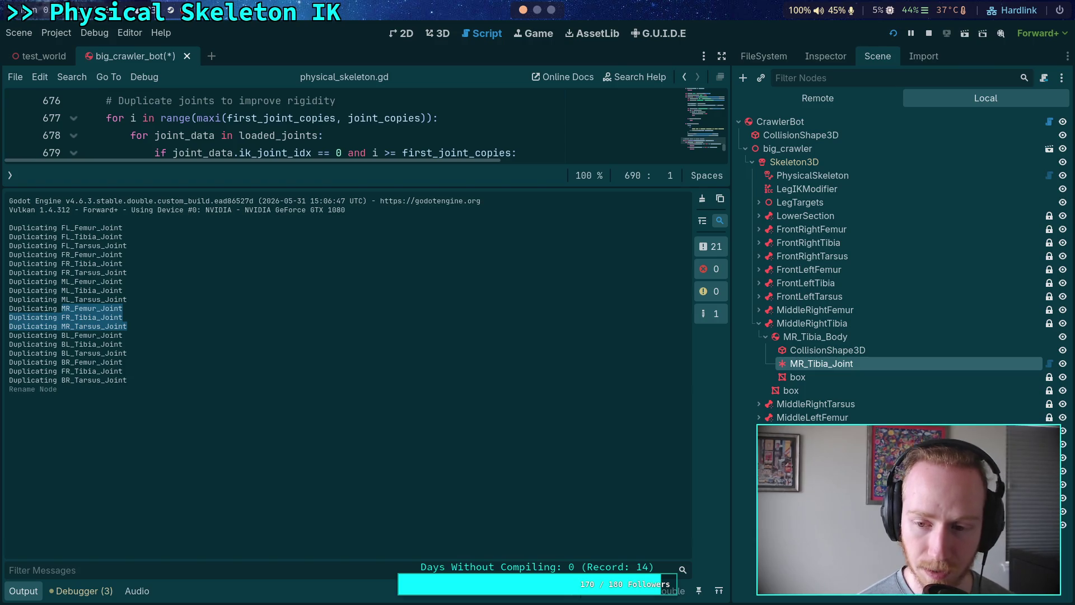
{"action": "left_click", "coordinate": [759, 243]}
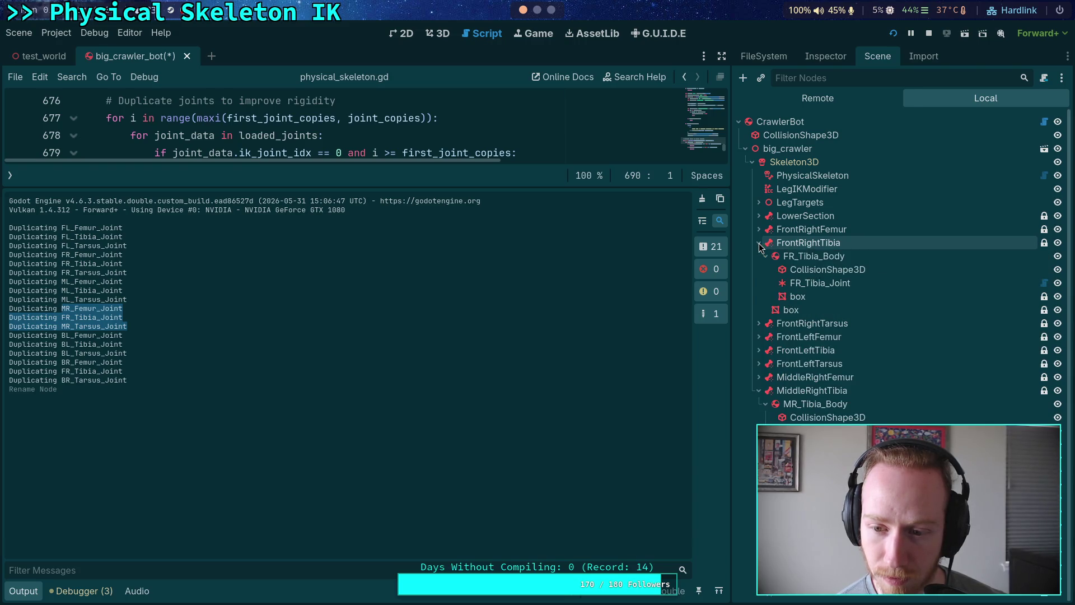
{"action": "left_click", "coordinate": [758, 243]}
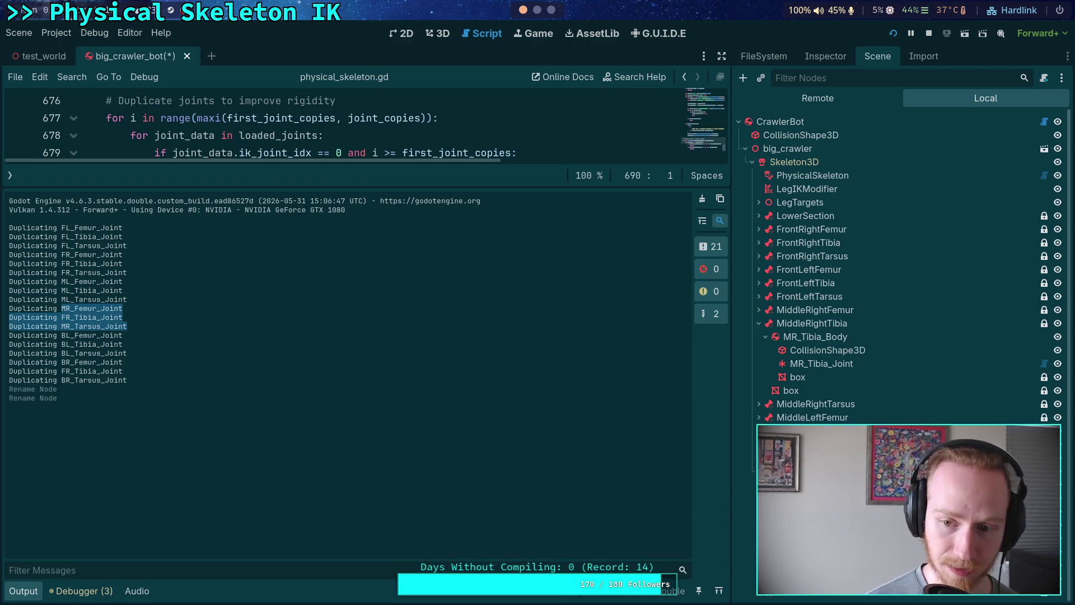
{"action": "key", "text": "ctrl+s"}
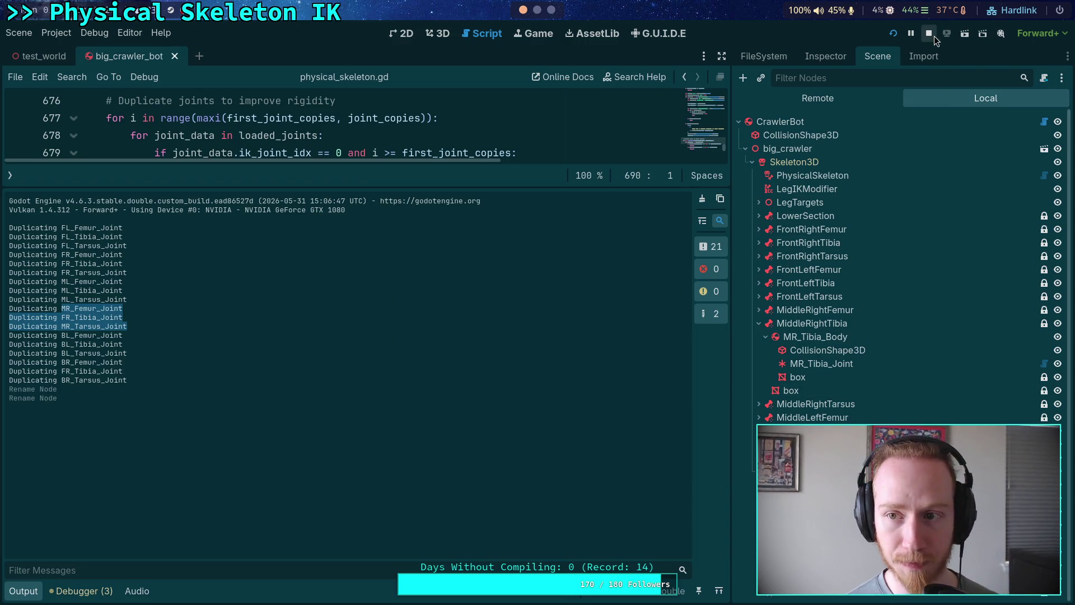
- Run and stop the game, then select PhysicalSkeleton and show its properties in the Inspector
{"action": "left_click", "coordinate": [895, 32]}
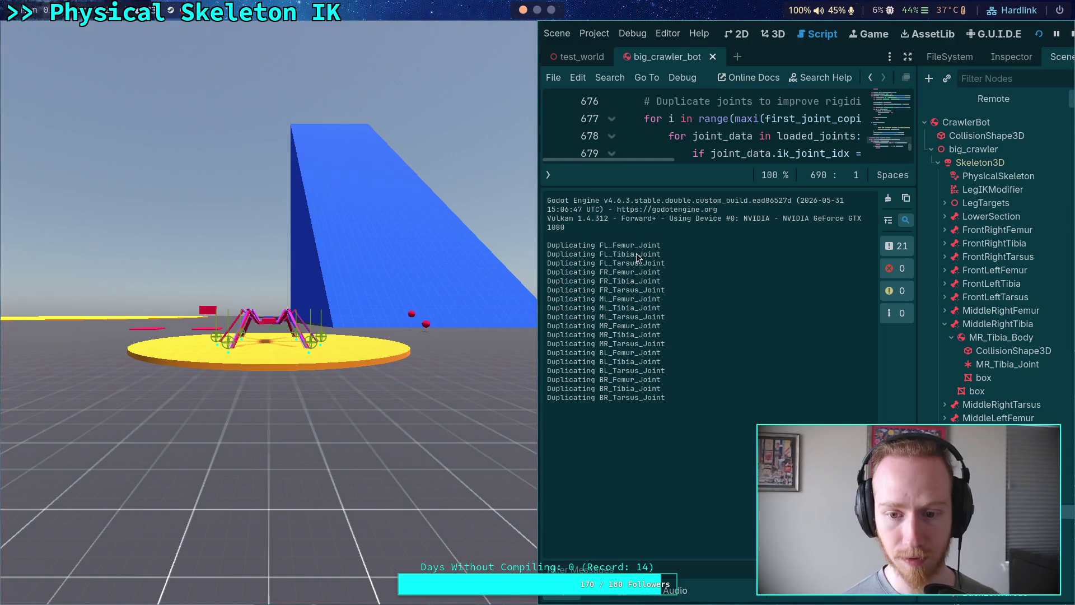
{"action": "left_click", "coordinate": [1070, 36]}
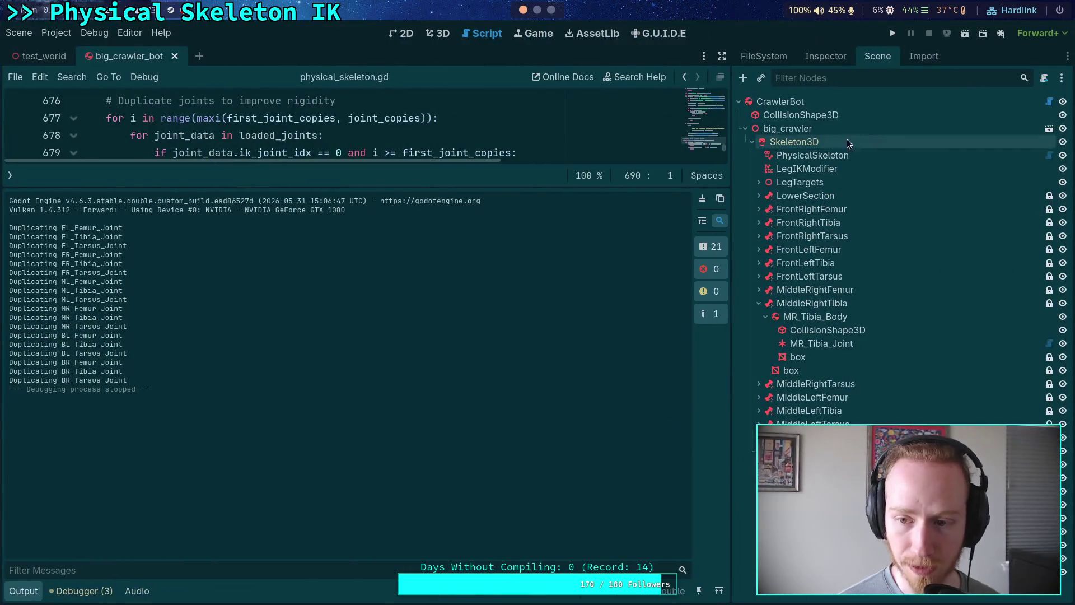
{"action": "left_click", "coordinate": [831, 57]}
{"action": "left_click", "coordinate": [877, 56]}
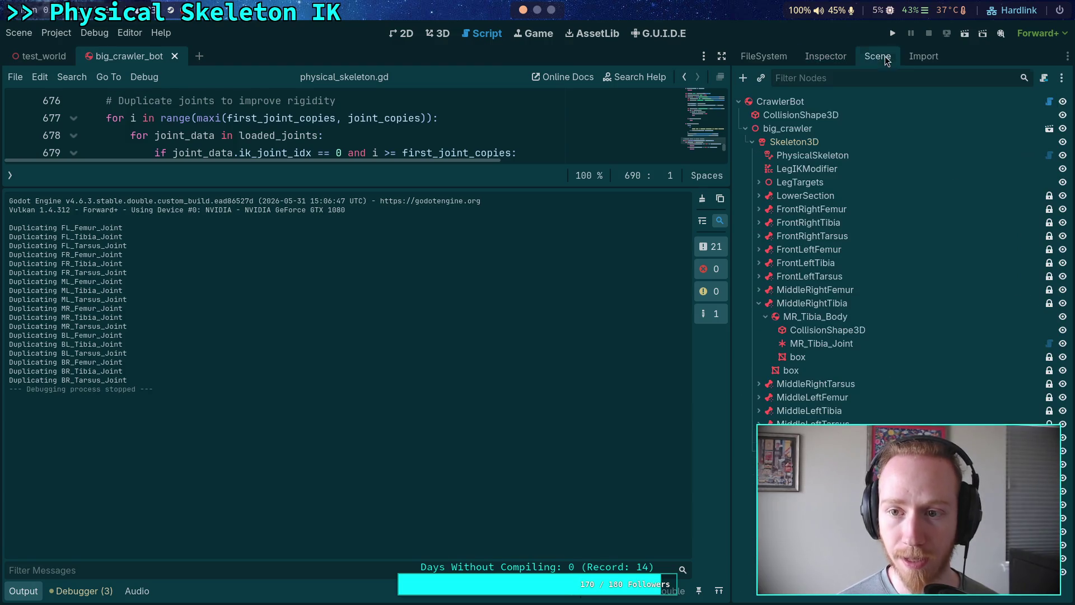
{"action": "left_click", "coordinate": [812, 155]}
{"action": "left_click", "coordinate": [825, 56]}
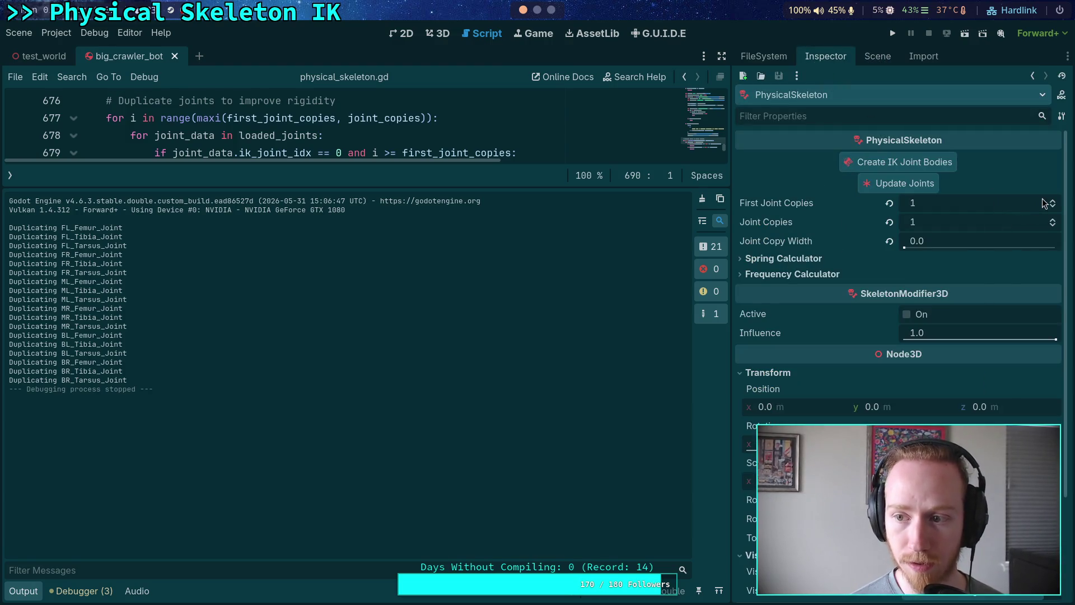
- Set Joint Copies to 2 and First Joint Copies to 3, then test-run the crawler and close it
{"action": "left_click", "coordinate": [1053, 219]}
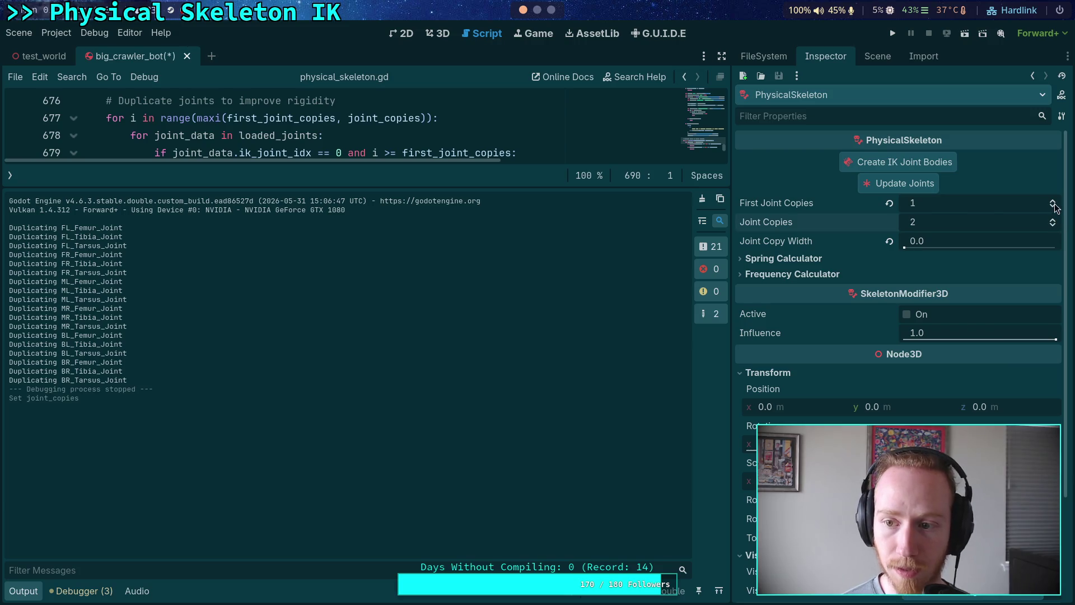
{"action": "left_click", "coordinate": [1052, 200]}
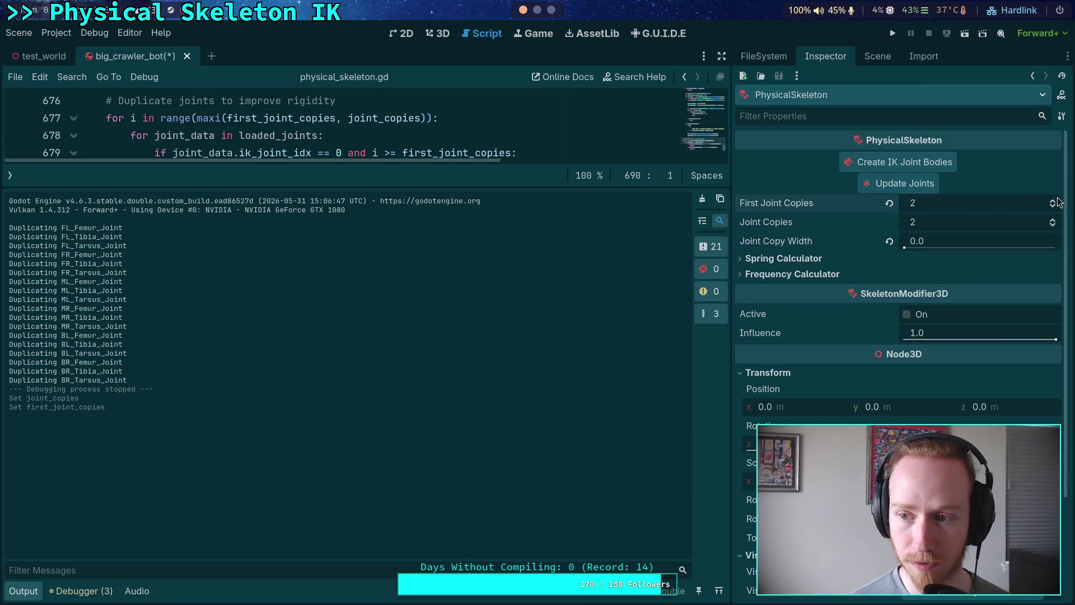
{"action": "left_click", "coordinate": [1052, 201]}
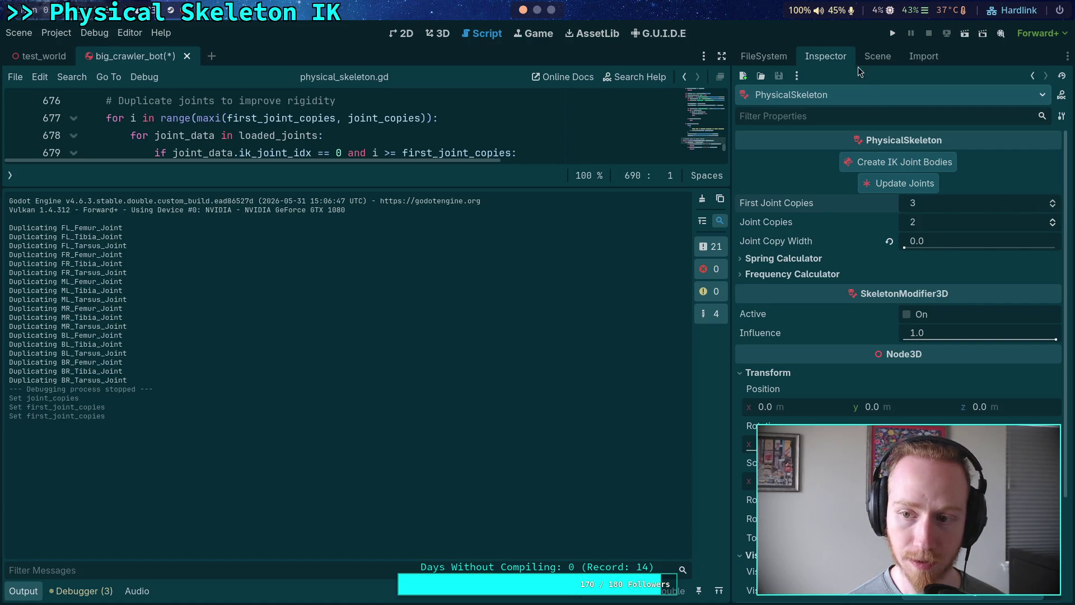
{"action": "left_click", "coordinate": [892, 32]}
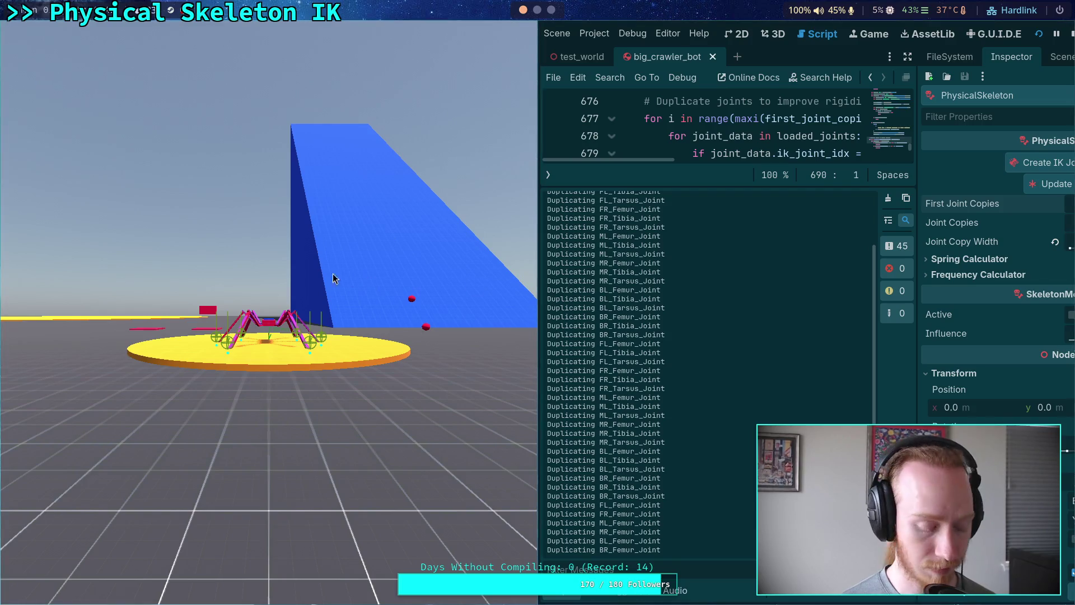
{"action": "key", "text": "Escape"}
- Enlarge the Output panel and review the joint duplication log lines
{"action": "scroll", "coordinate": [334, 340], "scroll_direction": "up", "scroll_amount": 3}
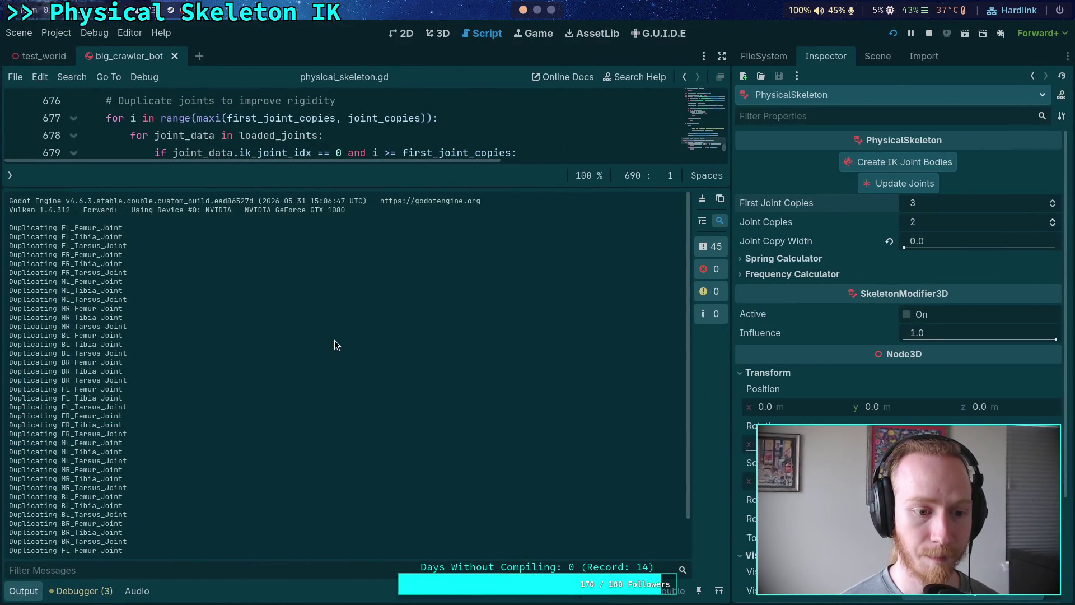
{"action": "left_click_drag", "start_coordinate": [366, 187], "coordinate": [366, 131]}
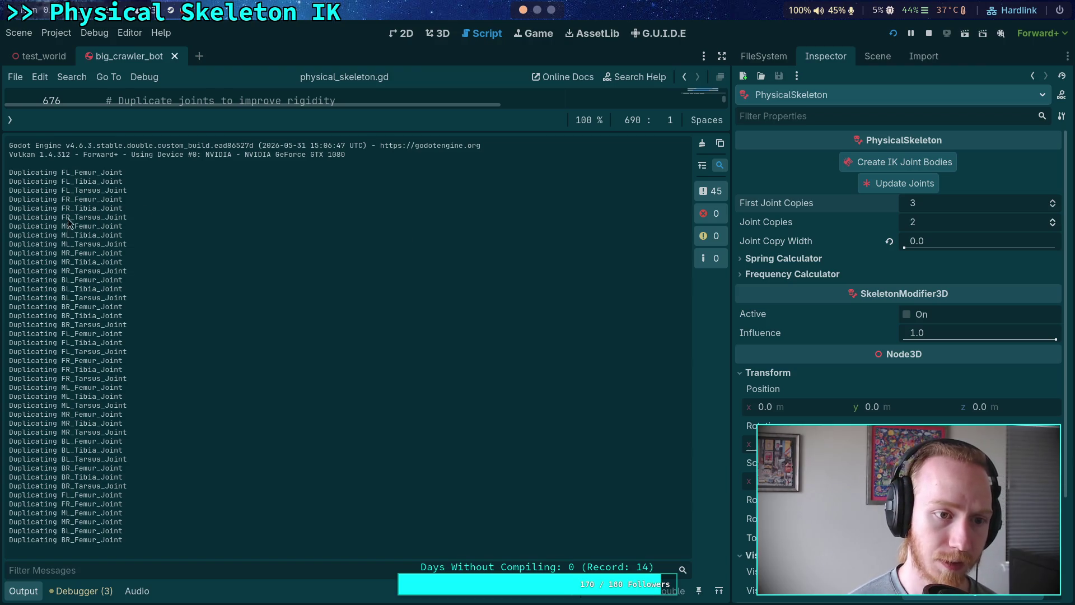
{"action": "mouse_move", "coordinate": [62, 172]}
{"action": "left_mouse_down"}
{"action": "mouse_move", "coordinate": [85, 226]}
{"action": "mouse_move", "coordinate": [126, 272]}
{"action": "mouse_move", "coordinate": [136, 488]}
{"action": "left_mouse_up"}
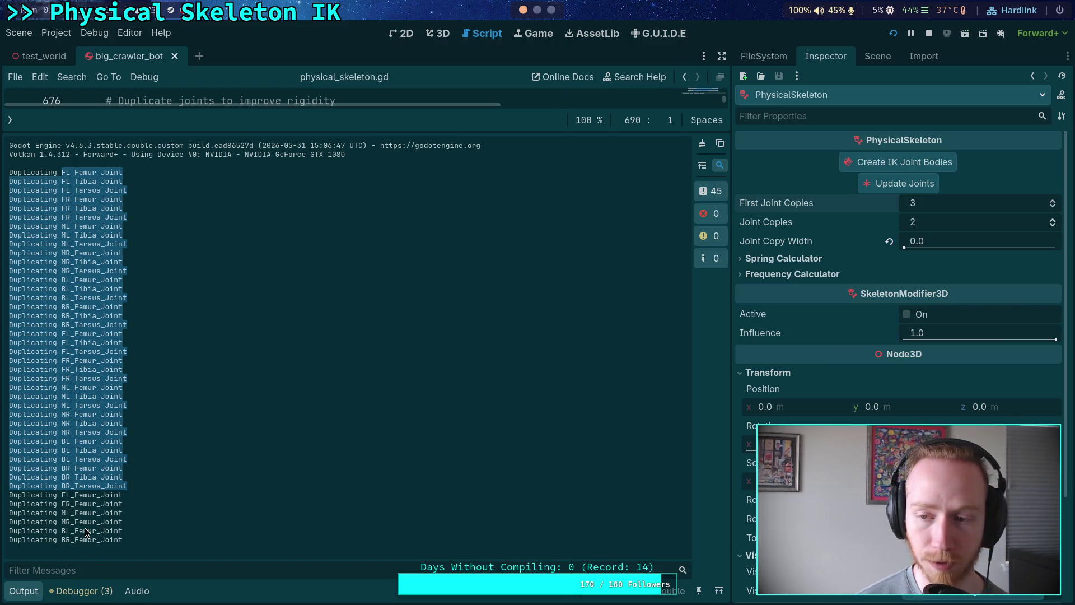
{"action": "left_click", "coordinate": [127, 507]}
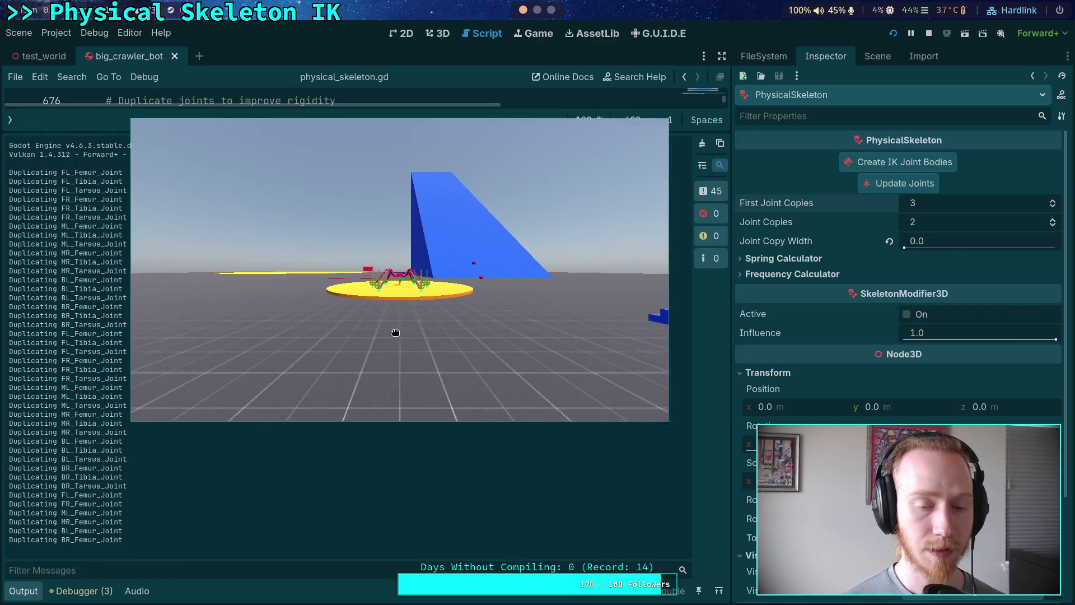
- Graph Physics Process time in Debugger Monitors with the game tiled beside the editor, then stop it
{"action": "left_click", "coordinate": [85, 591]}
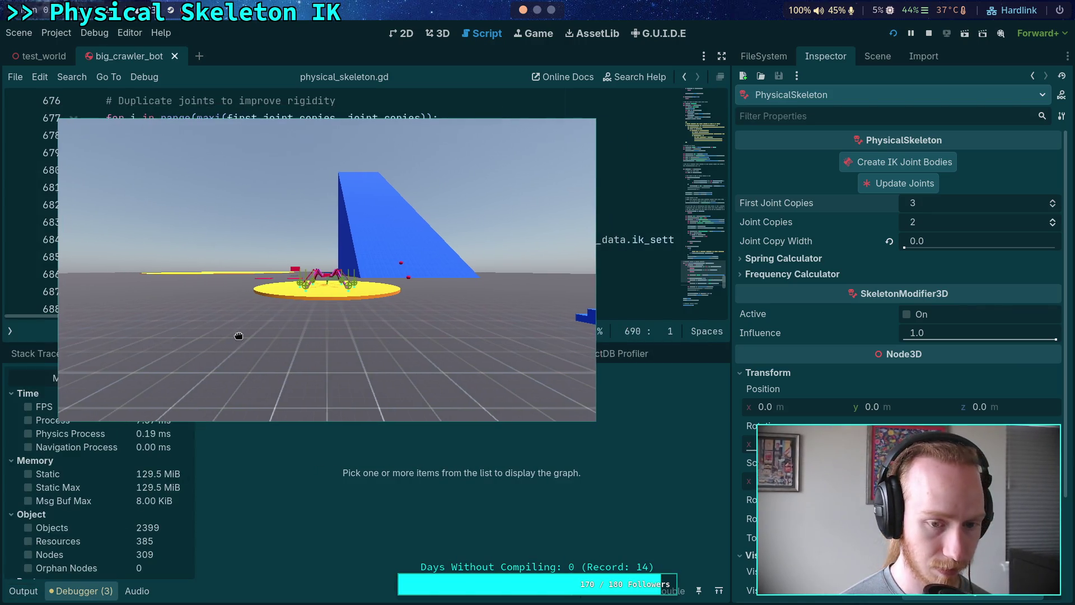
{"action": "key", "text": "super+v"}
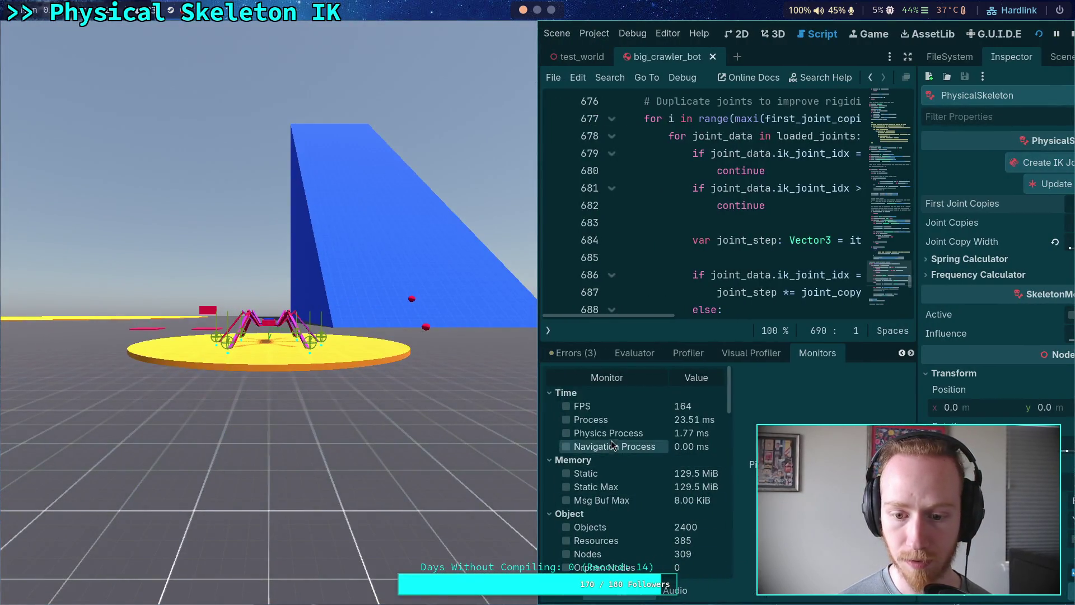
{"action": "left_click", "coordinate": [606, 437]}
{"action": "scroll", "coordinate": [260, 417], "scroll_direction": "up", "scroll_amount": 5}
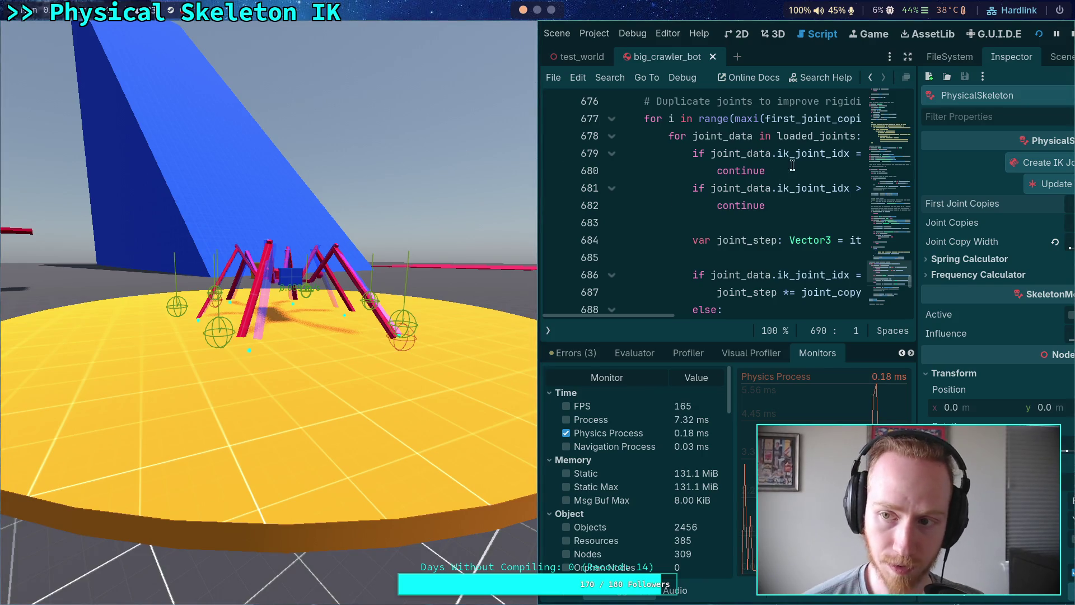
{"action": "left_click", "coordinate": [1069, 35]}
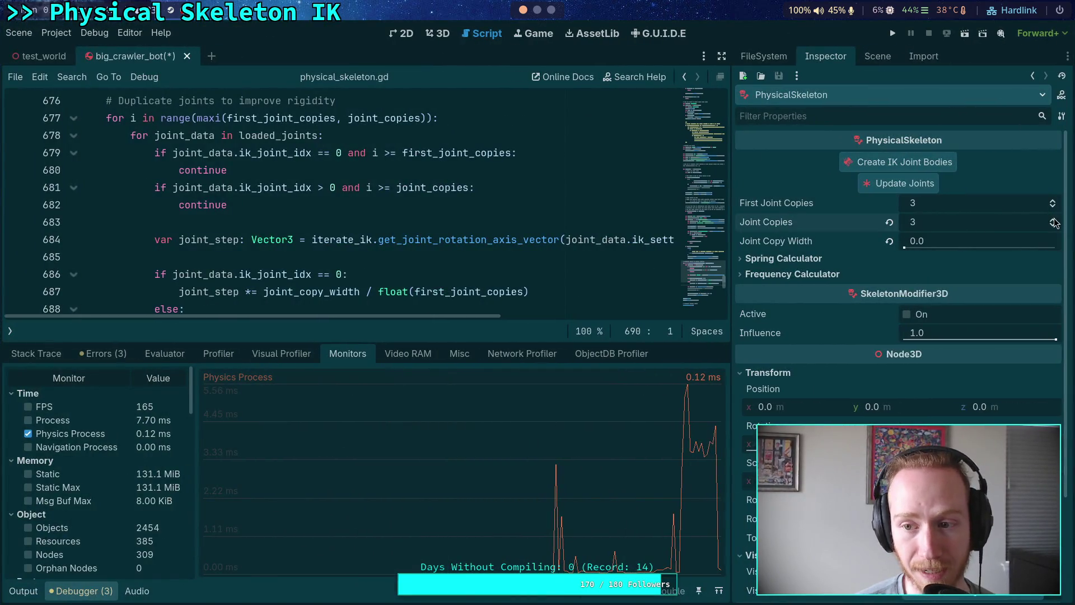
- Set both joint copy counts to 4 and Joint Copy Width to 0.12, then run and stop the crawler
{"action": "left_click", "coordinate": [1053, 203]}
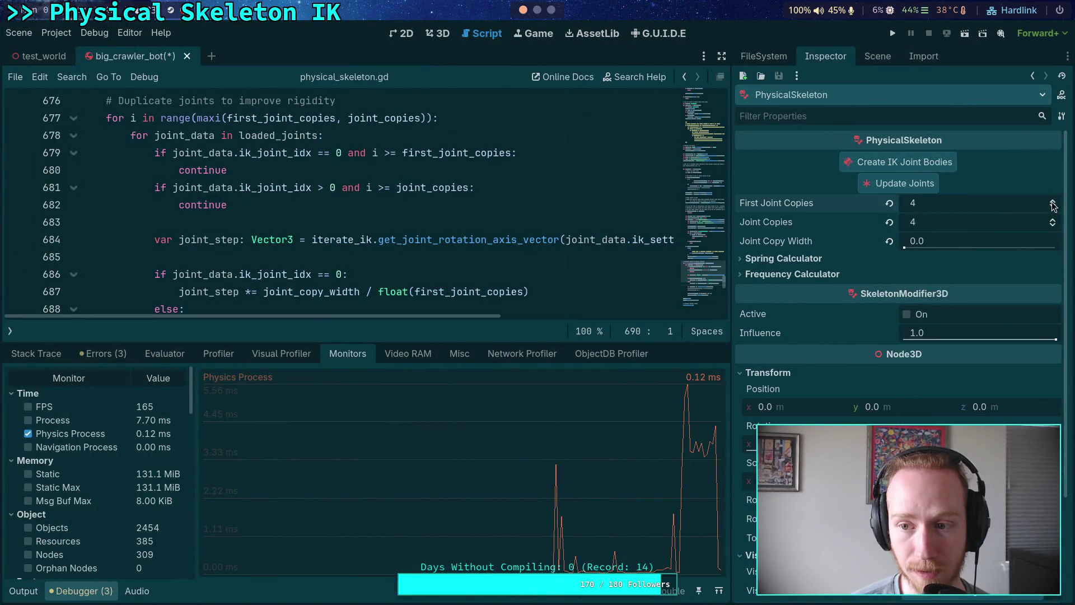
{"action": "left_click", "coordinate": [969, 241]}
{"action": "type", "text": "0.12"}
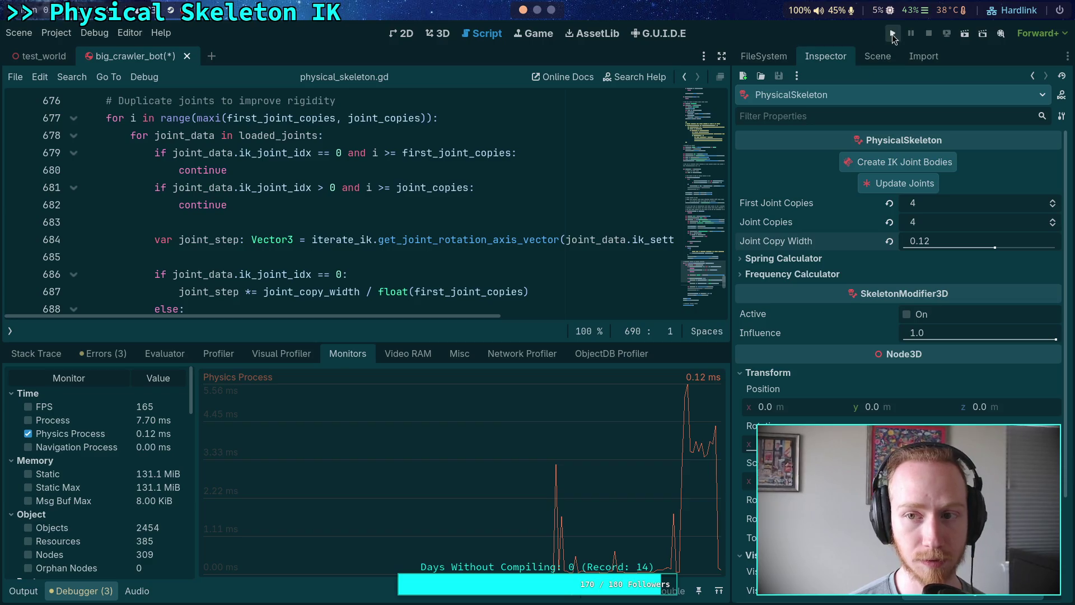
{"action": "left_click", "coordinate": [892, 34]}
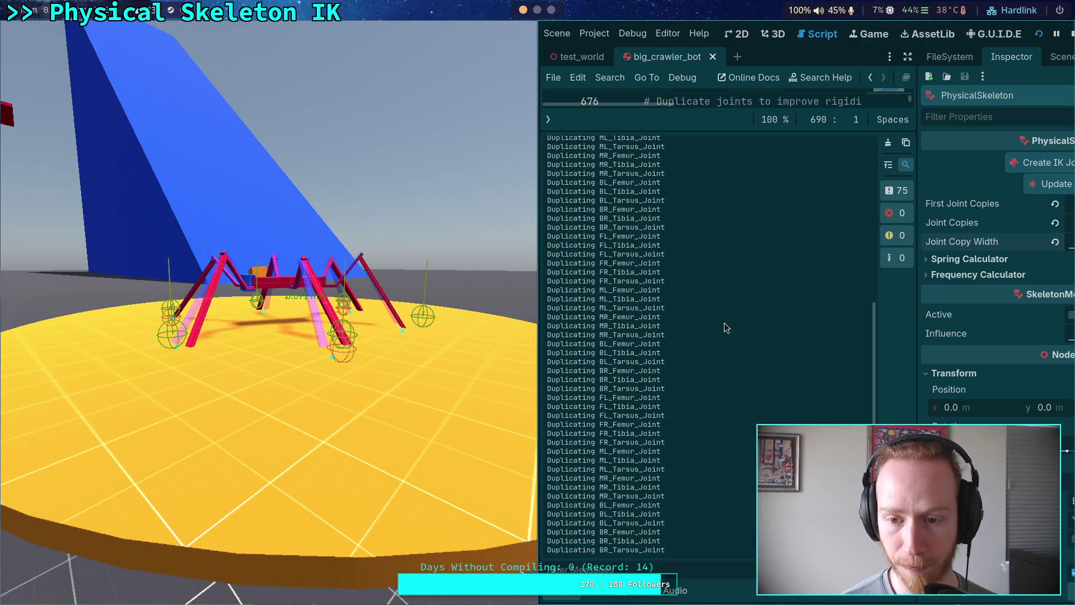
{"action": "left_click", "coordinate": [1071, 36]}
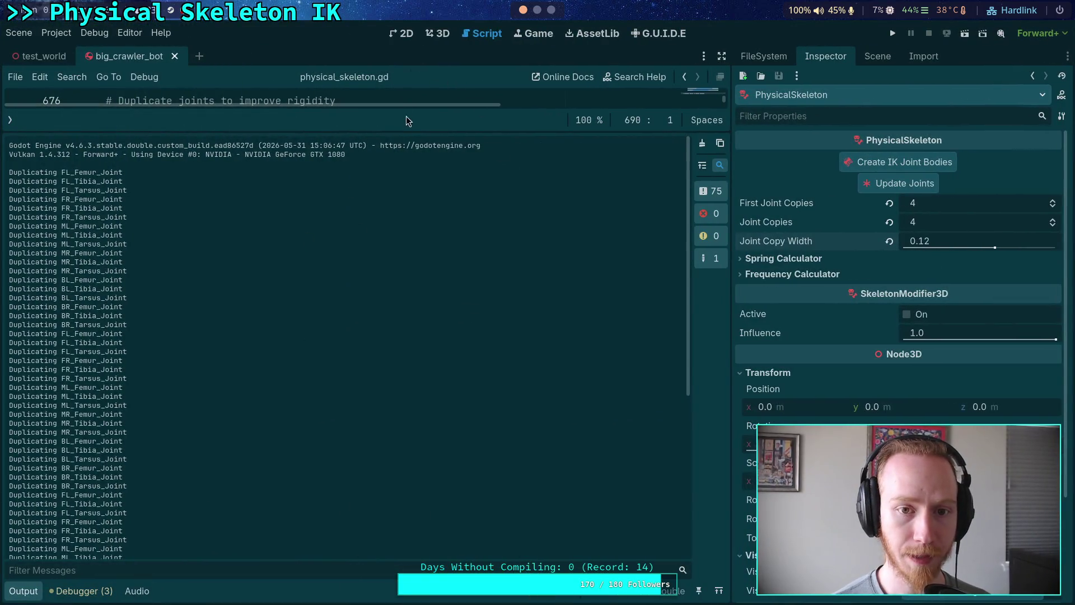
- Uncomment the solver_priority assignment and decrement on lines 692–693
{"action": "left_click_drag", "start_coordinate": [408, 134], "coordinate": [358, 443]}
{"action": "scroll", "coordinate": [158, 289], "scroll_direction": "down", "scroll_amount": 2}
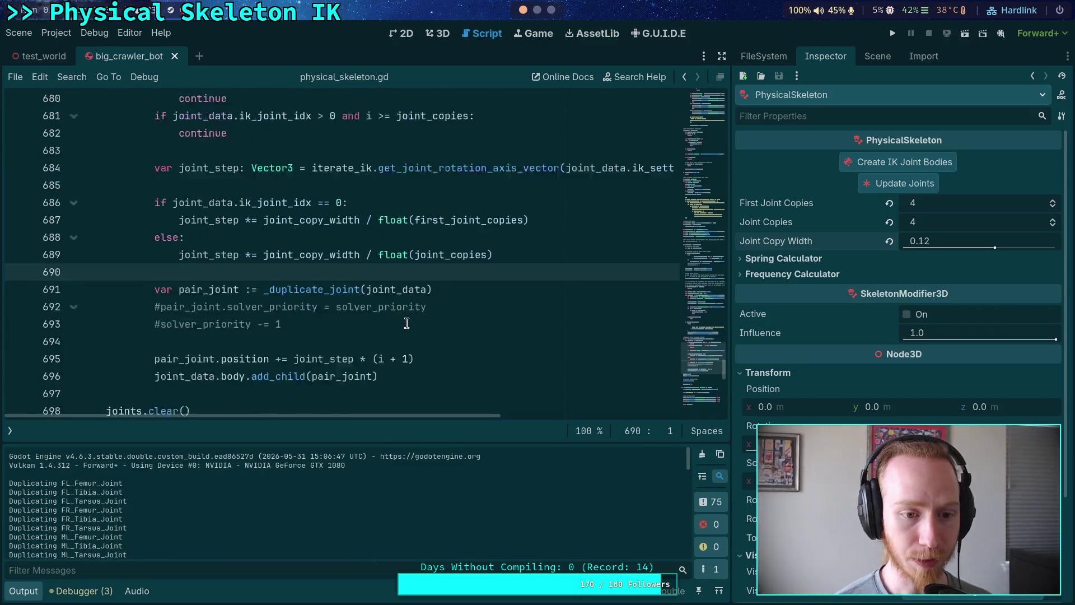
{"action": "left_click", "coordinate": [162, 290]}
{"action": "key", "text": "ctrl+k"}
{"action": "left_click", "coordinate": [161, 274]}
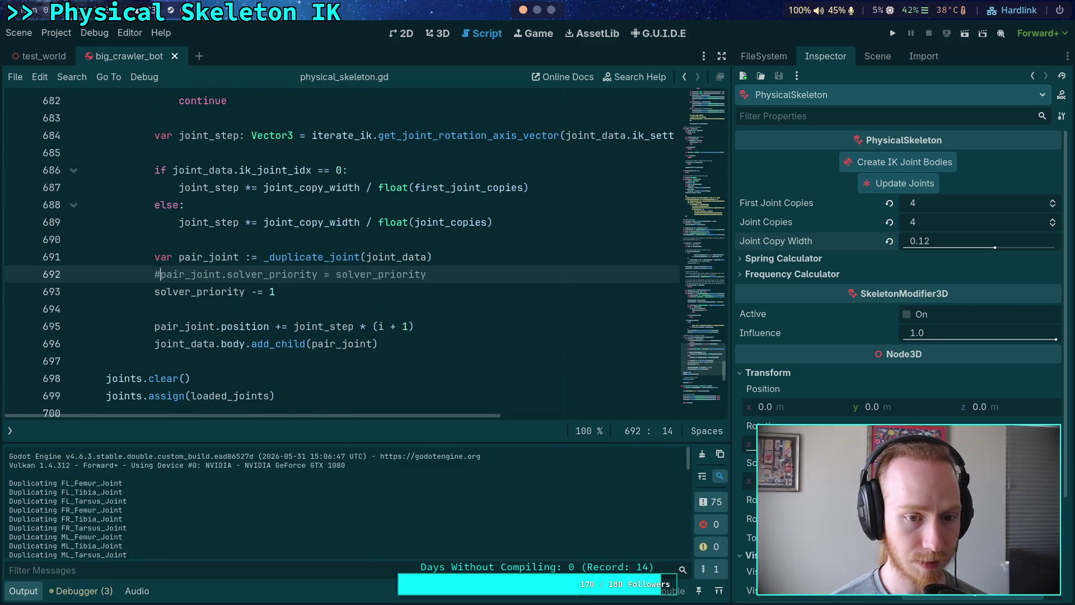
{"action": "scroll", "coordinate": [320, 299], "scroll_direction": "down", "scroll_amount": 1}
{"action": "scroll", "coordinate": [280, 302], "scroll_direction": "up", "scroll_amount": 12}
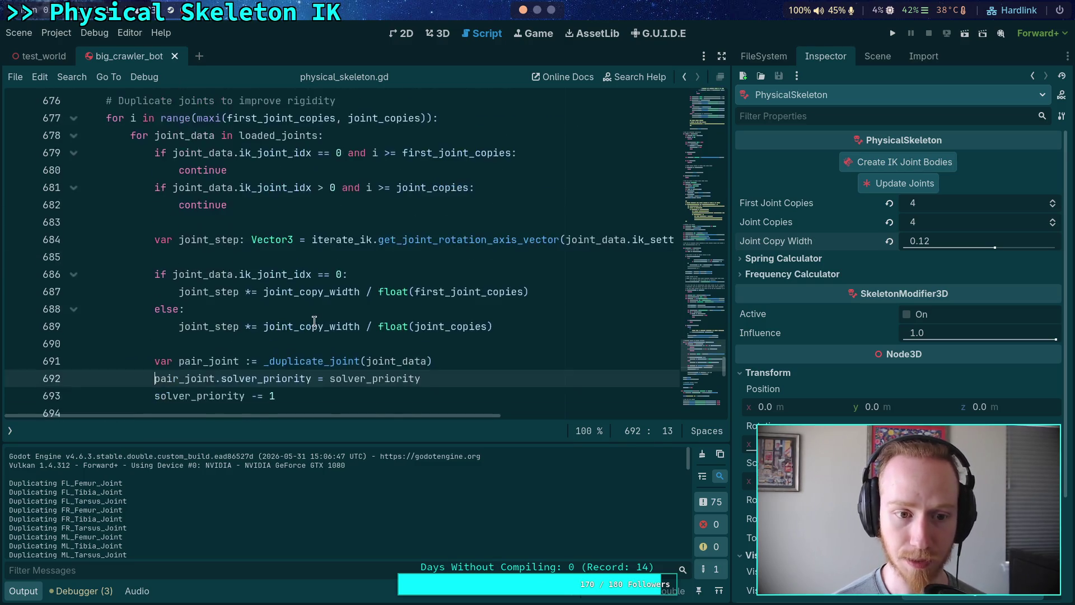
{"action": "scroll", "coordinate": [244, 306], "scroll_direction": "up", "scroll_amount": 9}
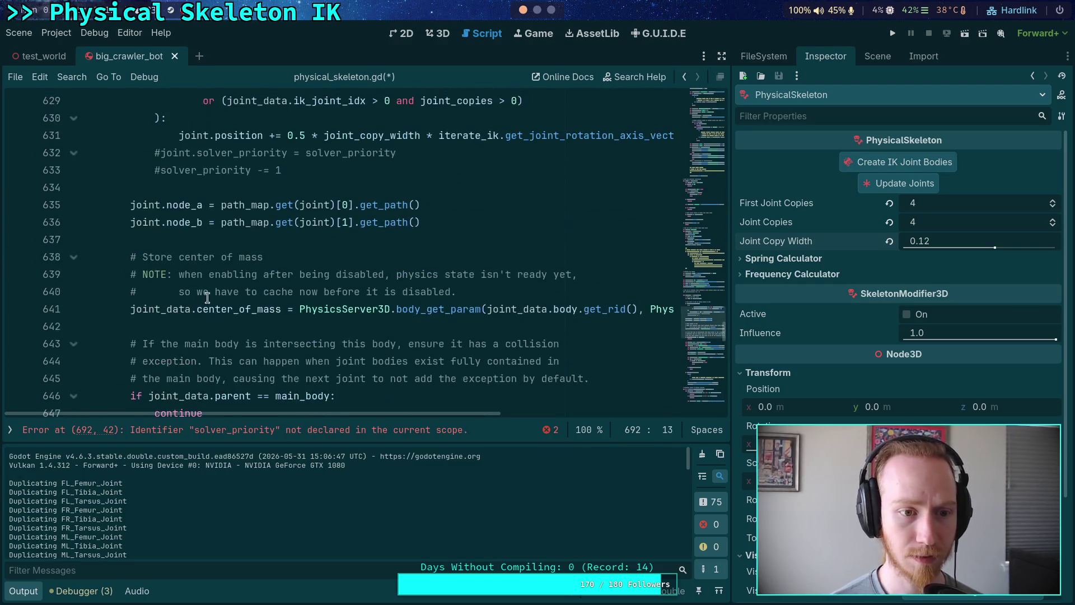
- Uncomment the solver_priority assignment and decrement on lines 632–633
{"action": "left_click", "coordinate": [160, 325]}
{"action": "key", "text": "BackSpace"}
{"action": "key", "text": "Up"}
{"action": "key", "text": "BackSpace"}
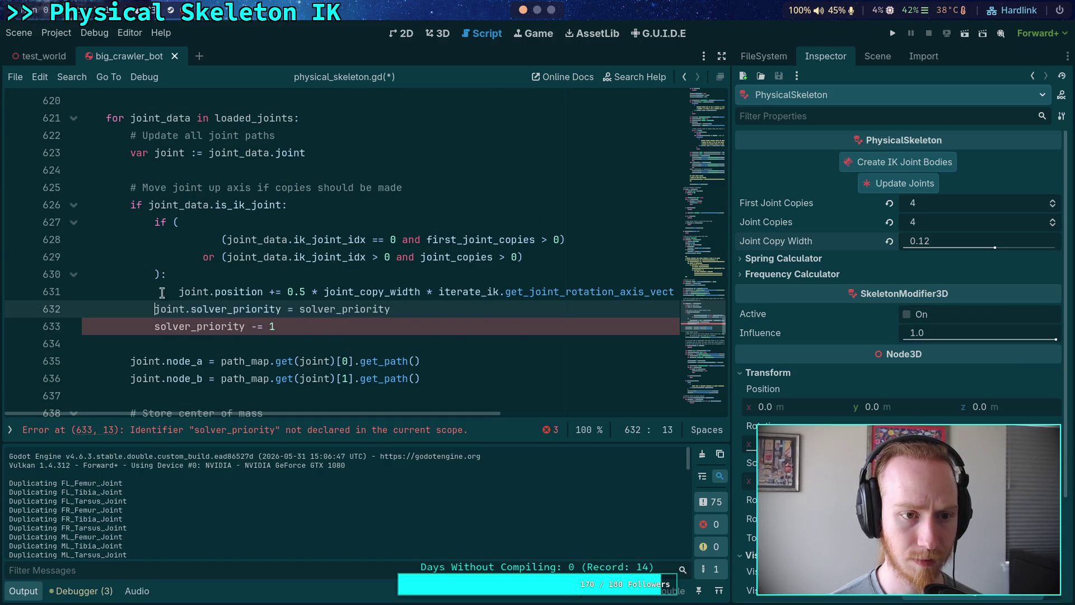
- Save physical_skeleton.gd and run the crawler again
{"action": "scroll", "coordinate": [159, 313], "scroll_direction": "up", "scroll_amount": 3}
{"action": "left_click", "coordinate": [110, 239]}
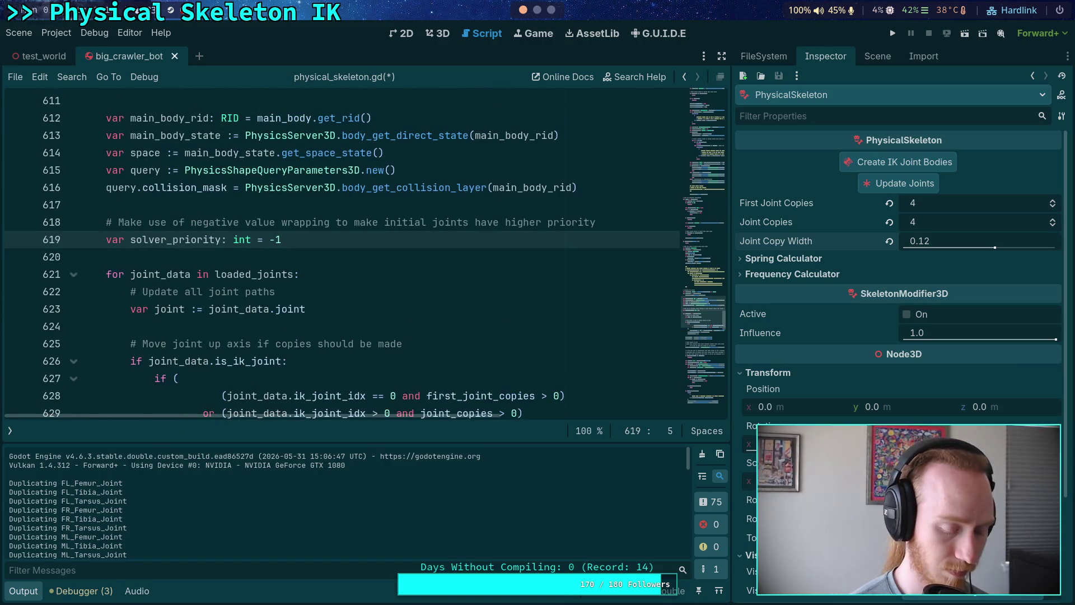
{"action": "key", "text": "ctrl+s"}
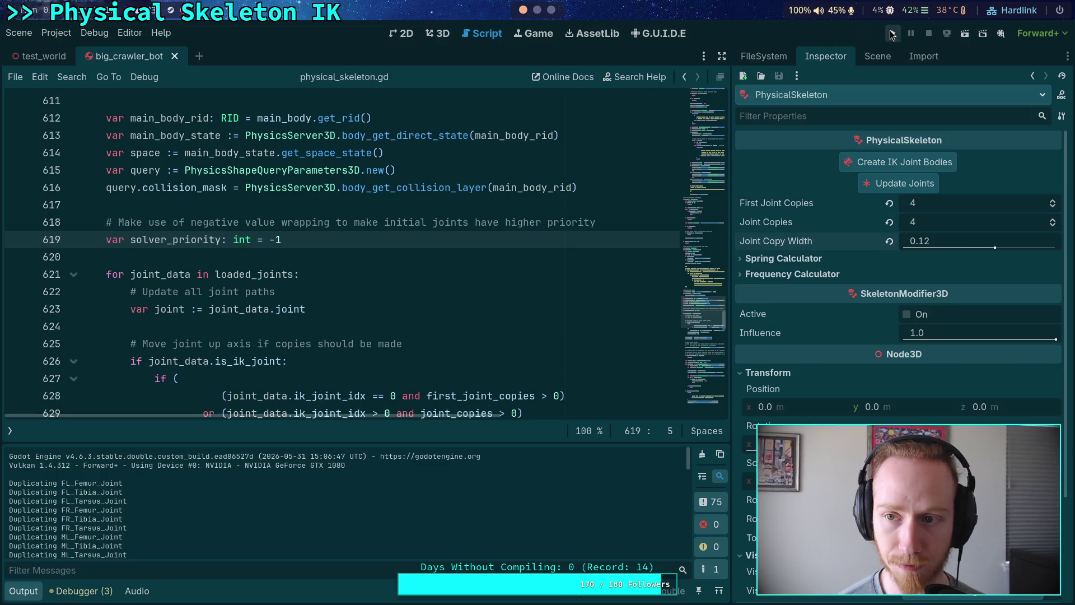
{"action": "left_click", "coordinate": [893, 36]}
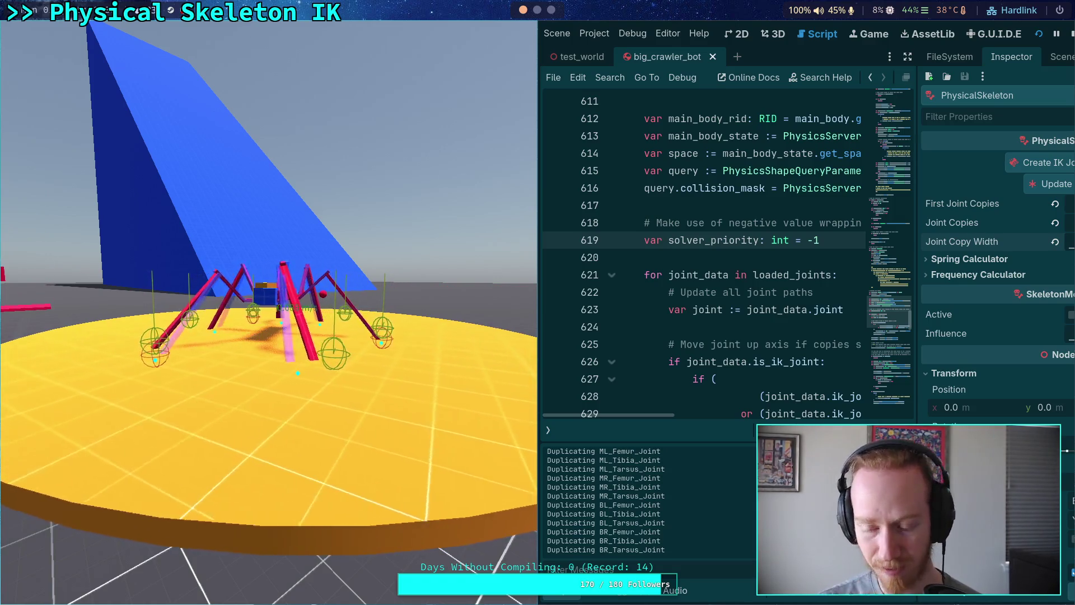
- Read the Physics Process time in the Monitors tab, then stop the crawler game
{"action": "left_click", "coordinate": [619, 594]}
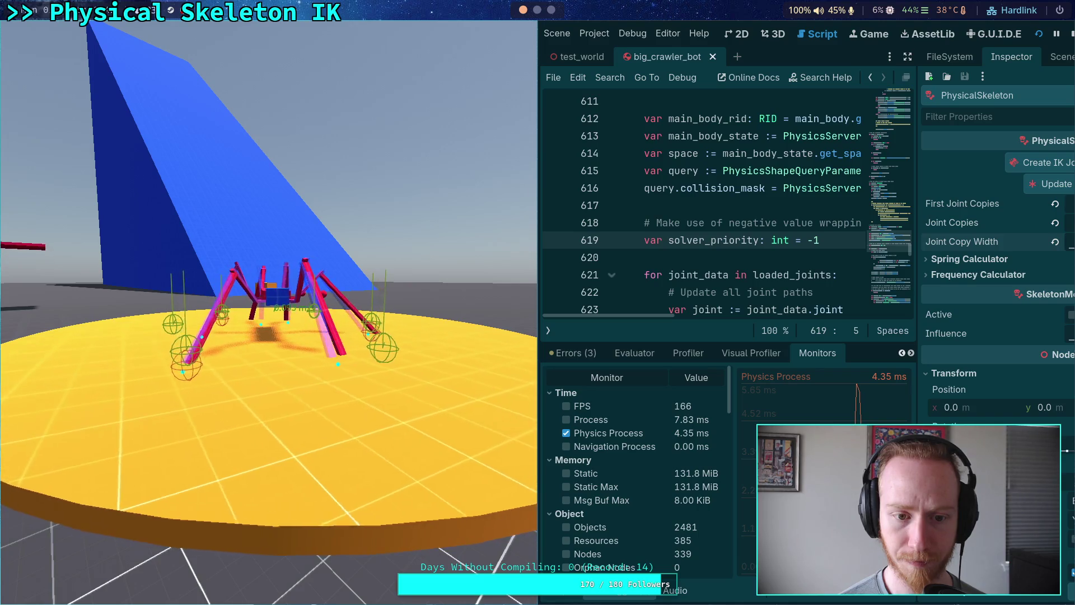
{"action": "left_click", "coordinate": [1069, 34]}
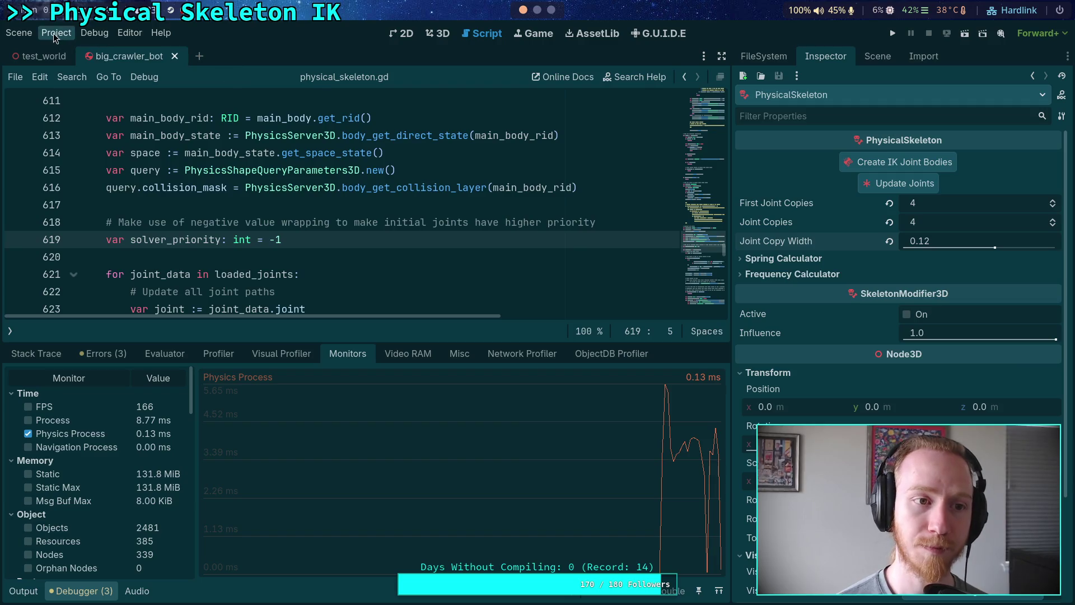
- Set Jolt Physics 3D Baumgarte Stabilization Factor to 0.18, then run the spider scene and stop it
{"action": "left_click", "coordinate": [55, 33]}
{"action": "left_click", "coordinate": [63, 49]}
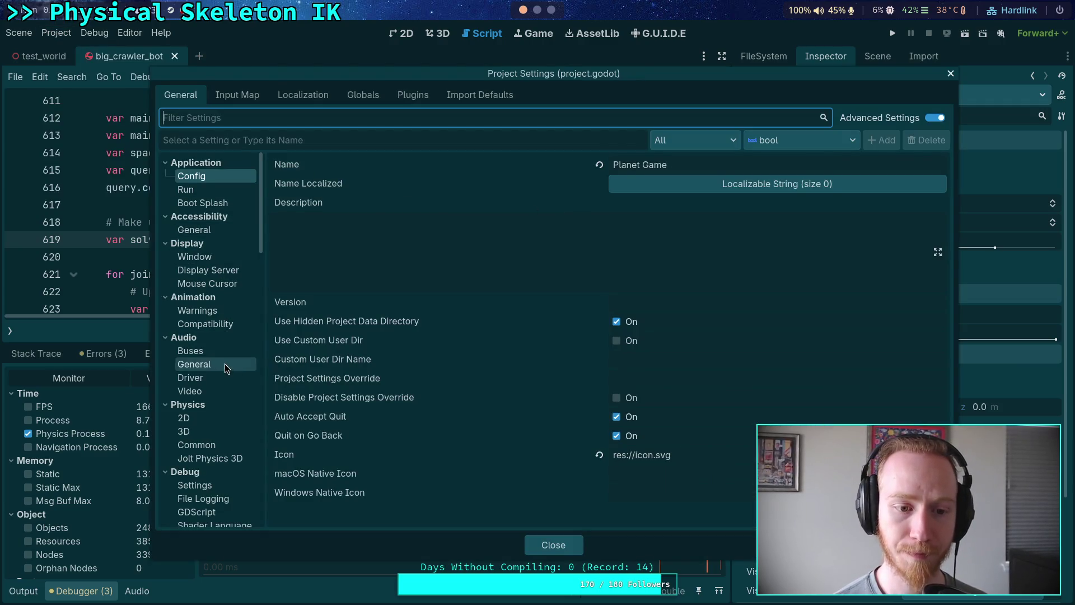
{"action": "left_click", "coordinate": [223, 458]}
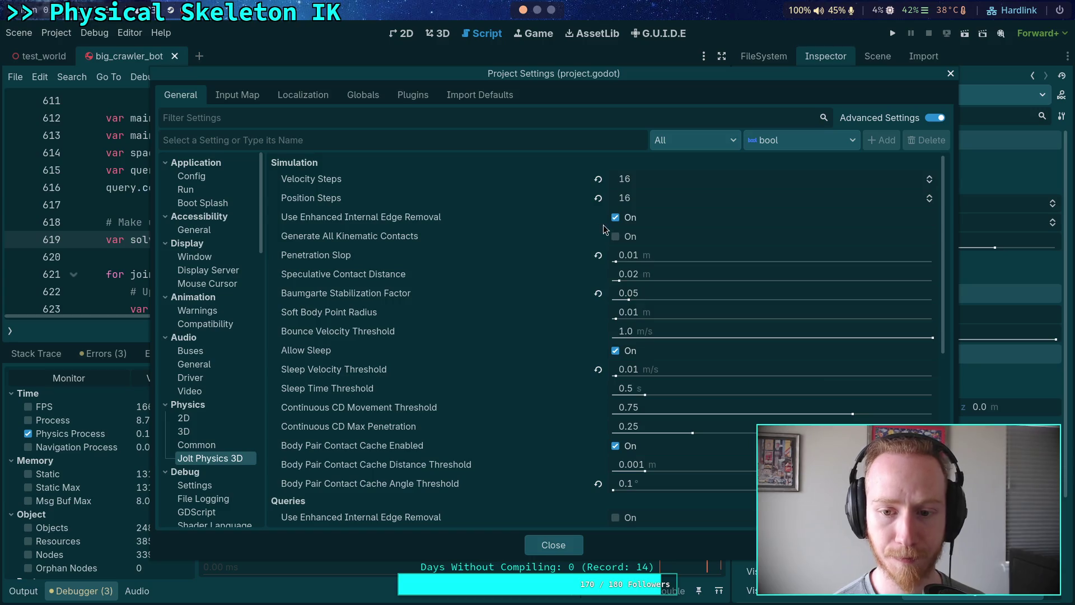
{"action": "left_click", "coordinate": [698, 289]}
{"action": "type", "text": "0.18"}
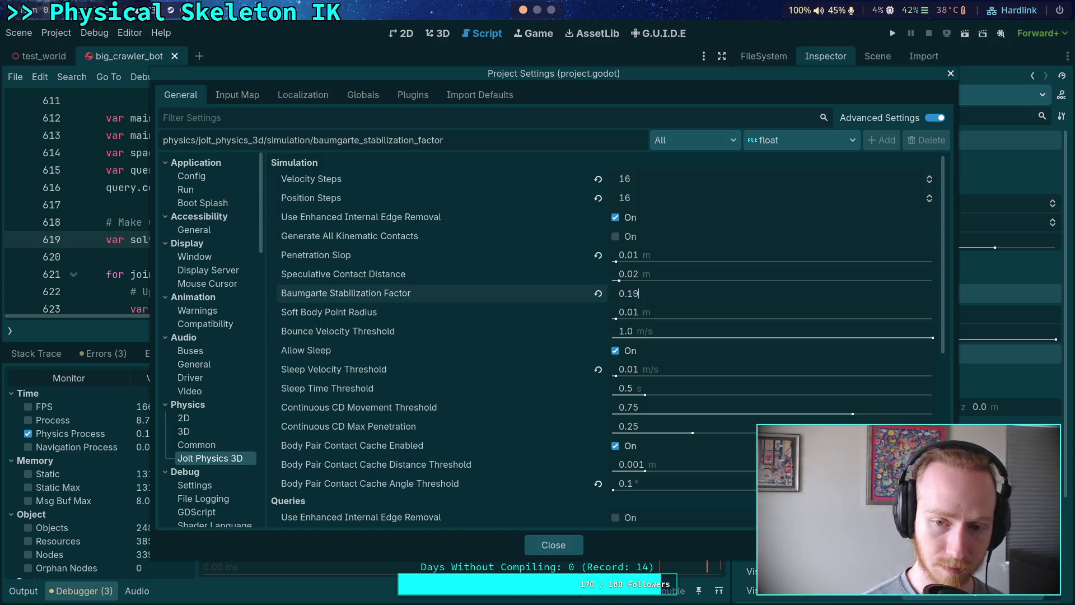
{"action": "left_click", "coordinate": [554, 549]}
{"action": "key", "text": "F5"}
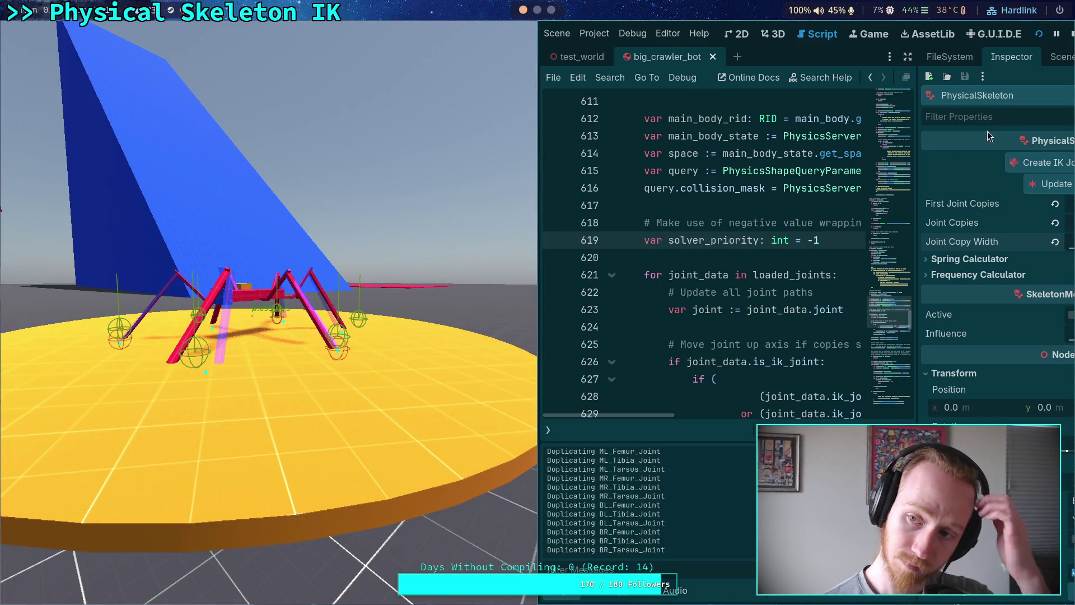
{"action": "left_click", "coordinate": [1072, 34]}
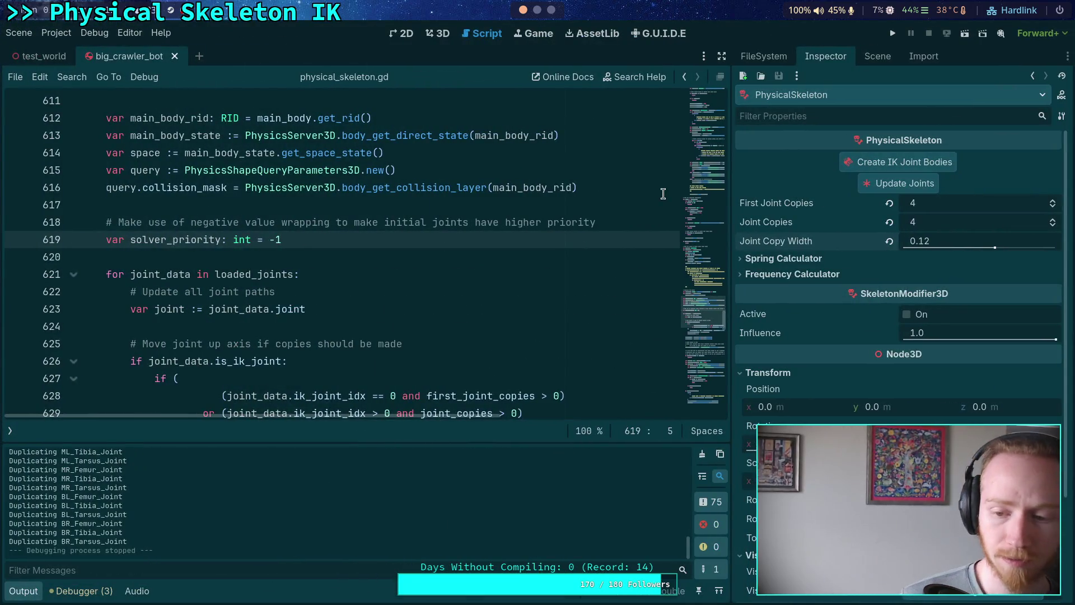
- Set Joint Copies and First Joint Copies both to 0
{"action": "scroll", "coordinate": [659, 199], "scroll_direction": "down", "scroll_amount": 1}
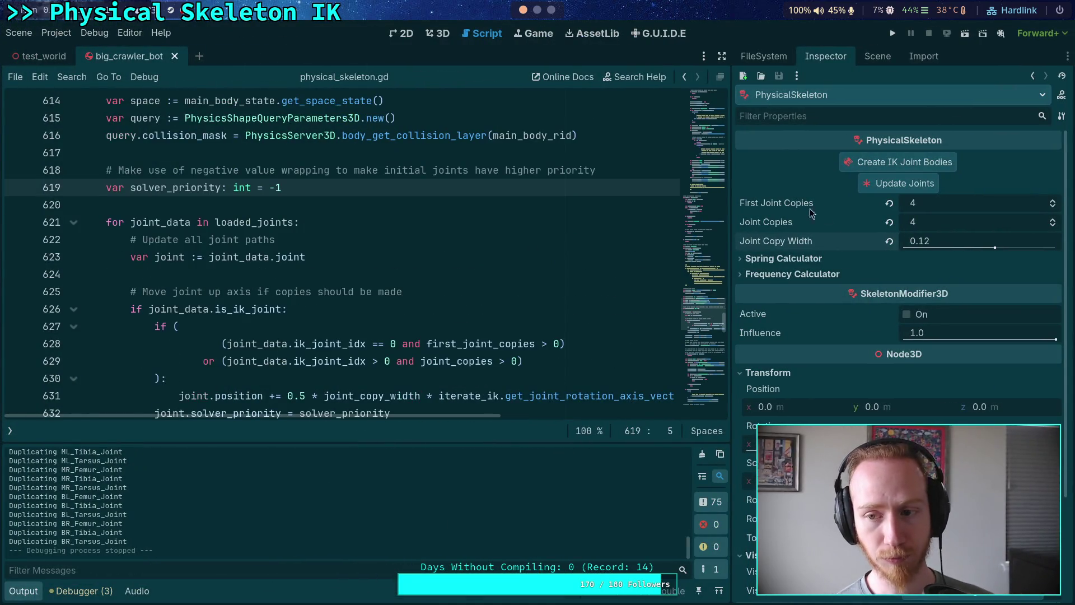
{"action": "type", "text": "0"}
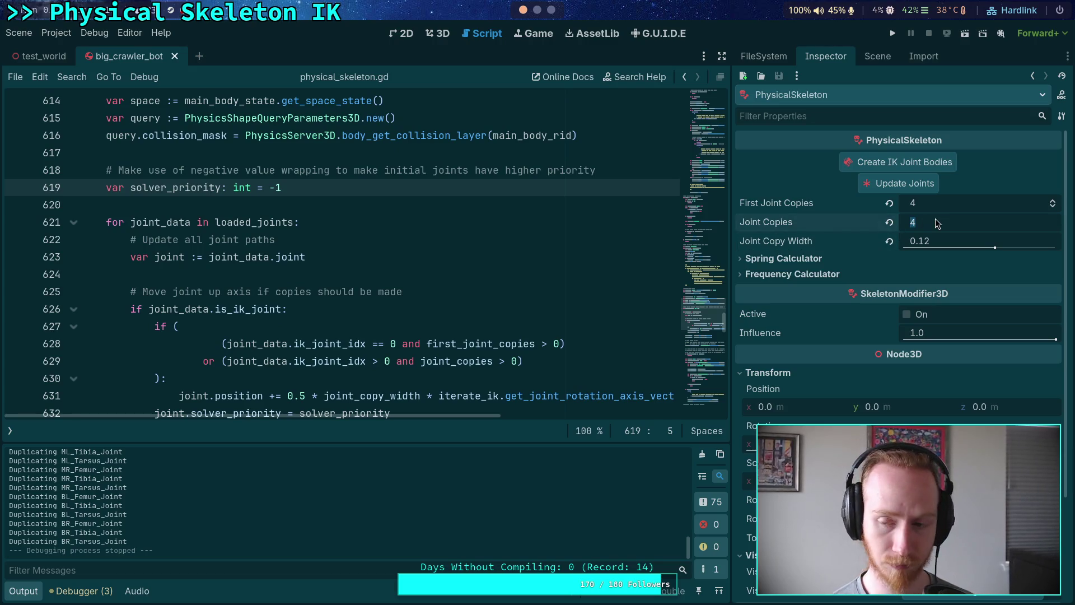
{"action": "left_click", "coordinate": [930, 204]}
{"action": "type", "text": "0"}
{"action": "left_click", "coordinate": [523, 239]}
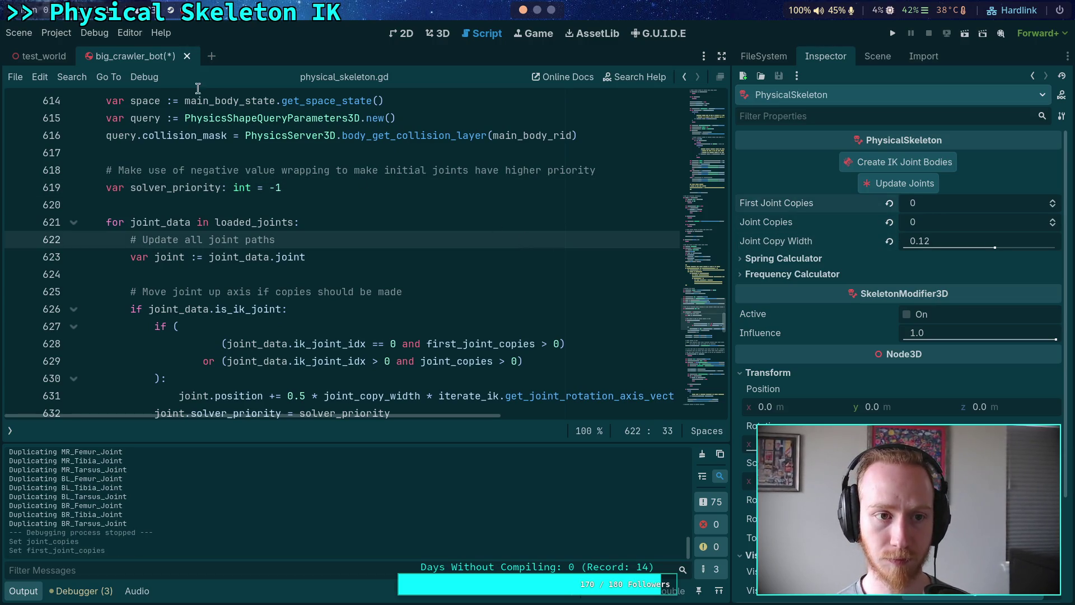
- Set Jolt Physics 3D Velocity Steps and Position Steps to 32
{"action": "left_click", "coordinate": [56, 32]}
{"action": "left_click", "coordinate": [79, 51]}
{"action": "left_click", "coordinate": [652, 201]}
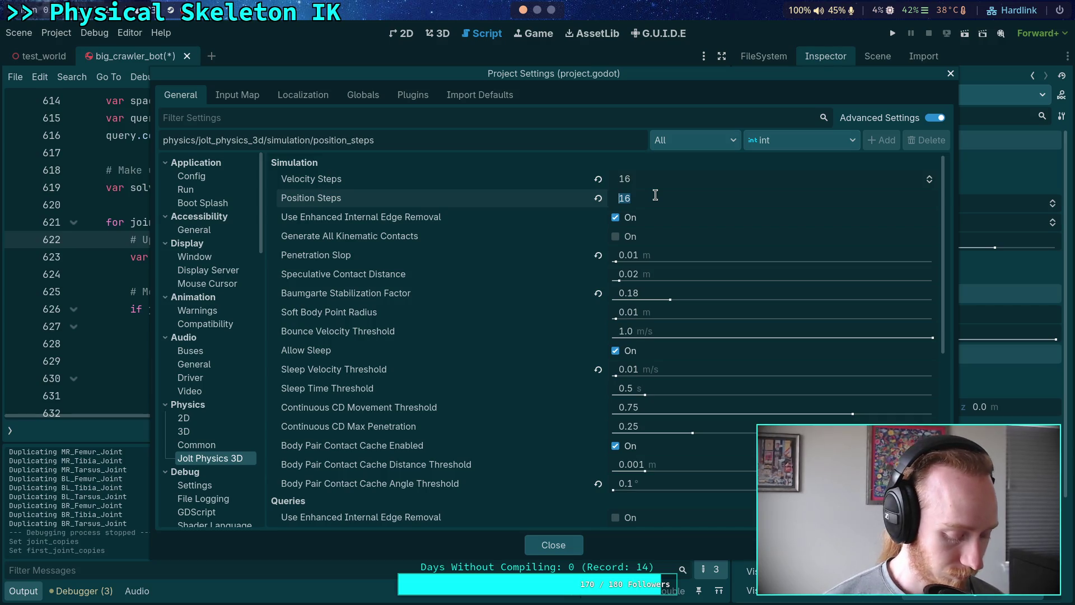
{"action": "left_click", "coordinate": [662, 183]}
{"action": "type", "text": "32"}
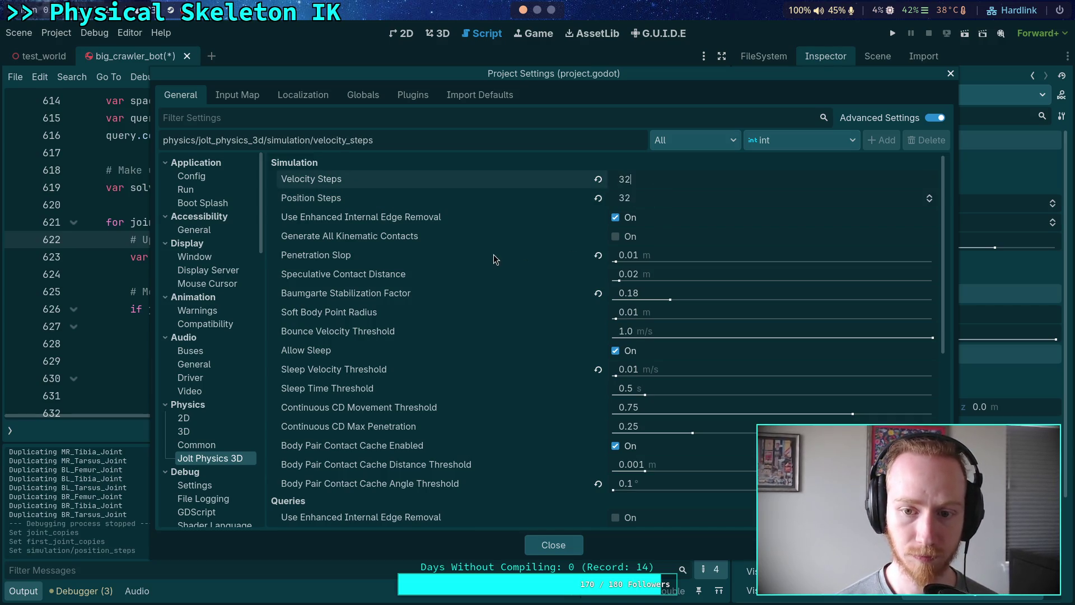
{"action": "left_click", "coordinate": [492, 254]}
{"action": "left_click", "coordinate": [564, 542]}
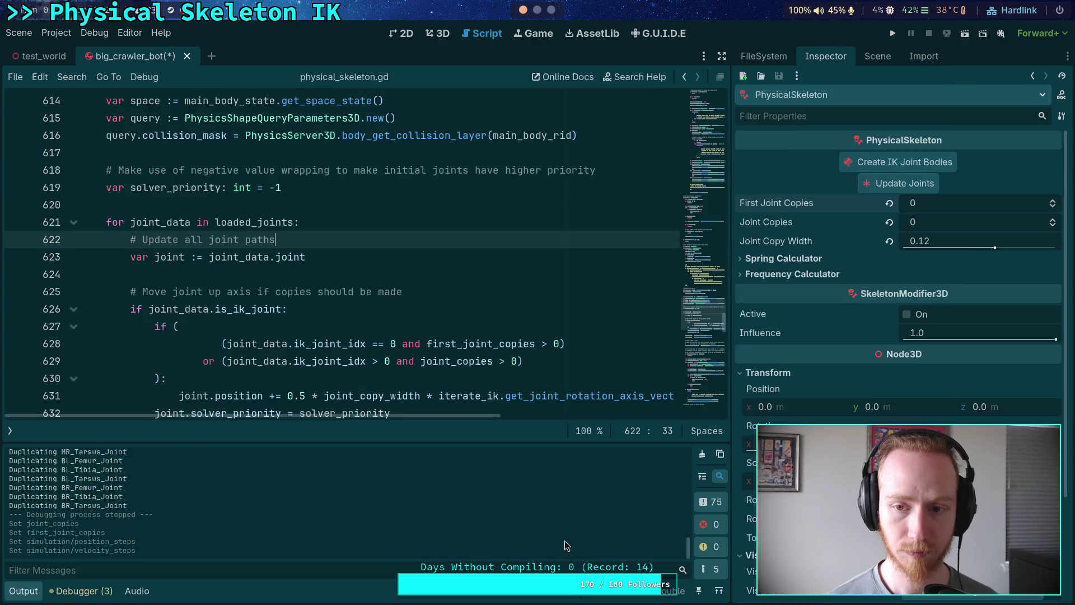
- Test-run the crawler without joint copies, stop it, and raise Joint Copies to 1
{"action": "left_click", "coordinate": [892, 33]}
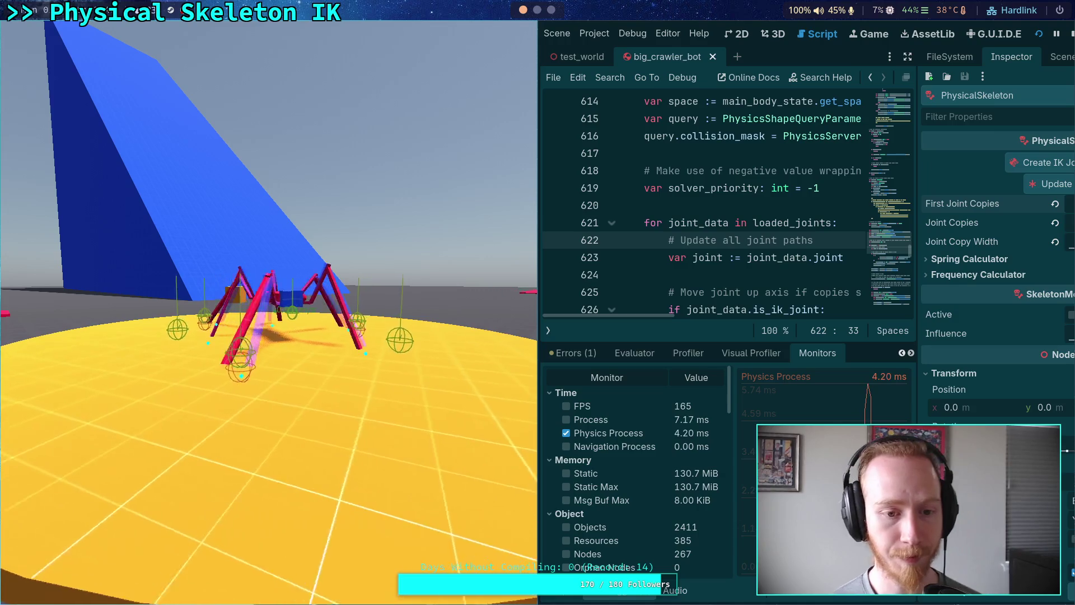
{"action": "left_click", "coordinate": [1063, 37]}
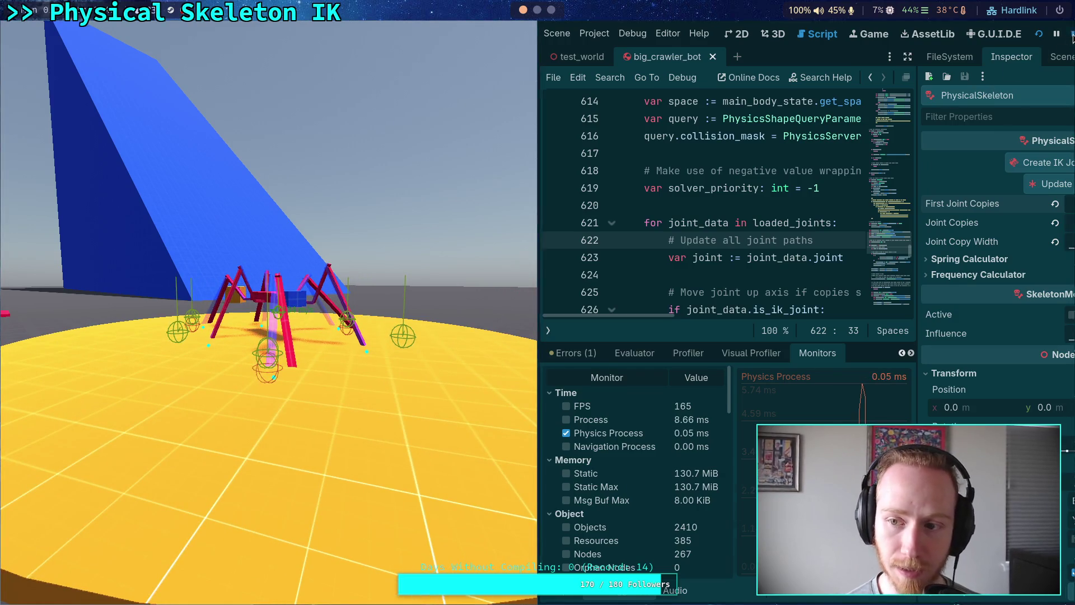
{"action": "left_click", "coordinate": [1052, 219]}
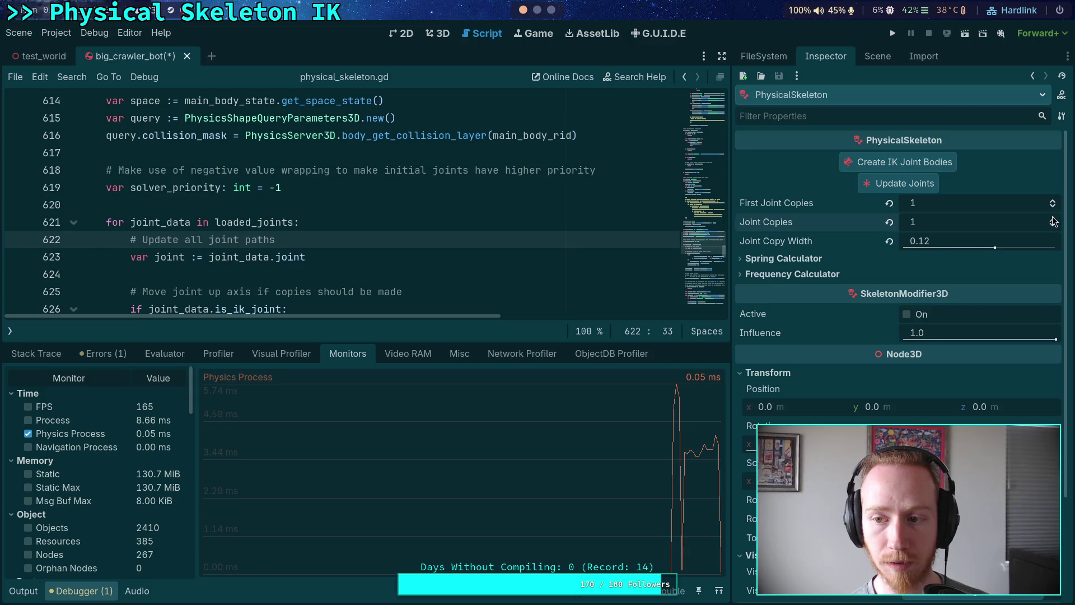
- Run the spider with one joint copy, watch its behaviour, then stop it
{"action": "left_click", "coordinate": [892, 33]}
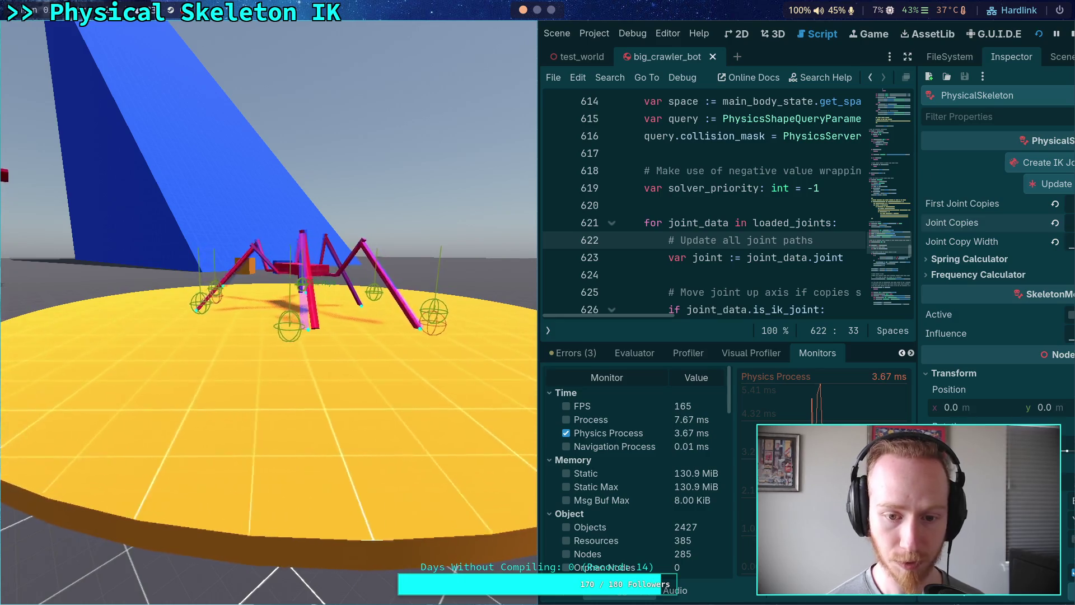
{"action": "left_click", "coordinate": [1072, 36]}
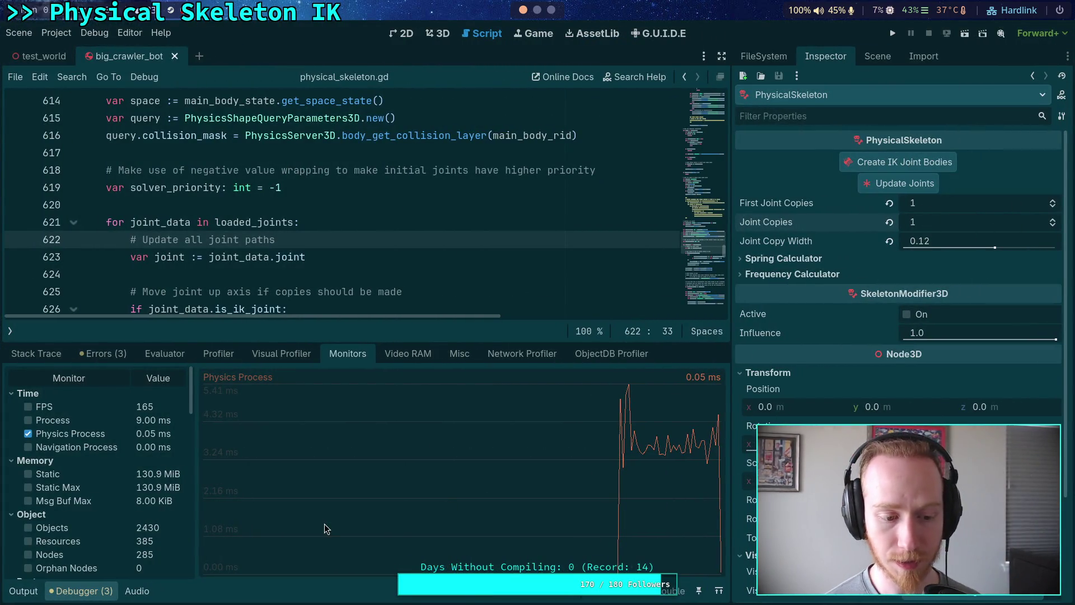
- Start solver_priority at 1 on line 619, change -= to += on lines 633 and 693, and save
{"action": "left_click", "coordinate": [32, 594]}
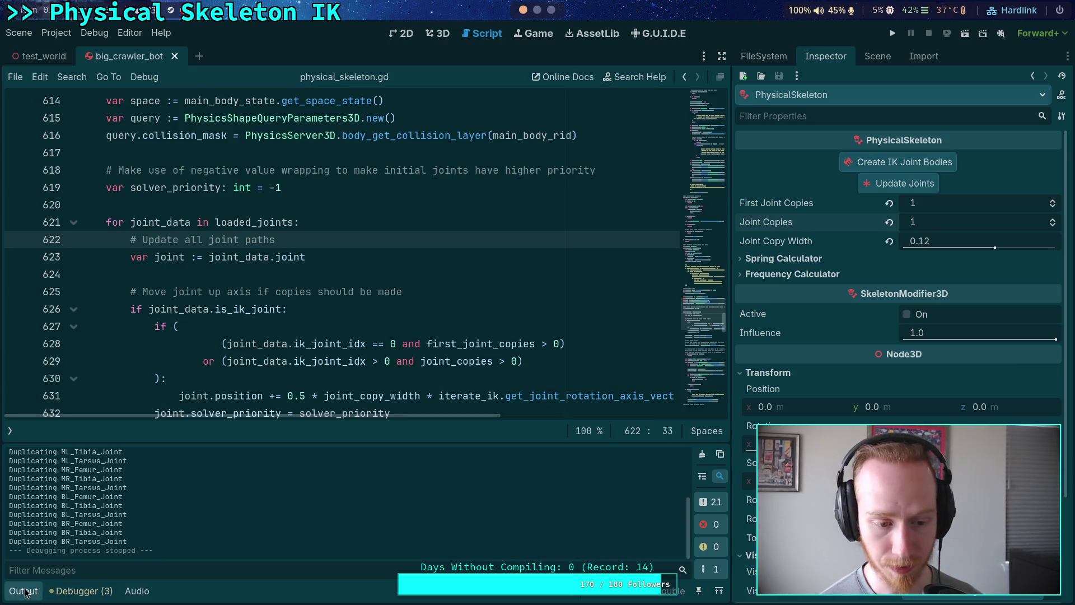
{"action": "left_click", "coordinate": [24, 592]}
{"action": "left_click", "coordinate": [272, 187]}
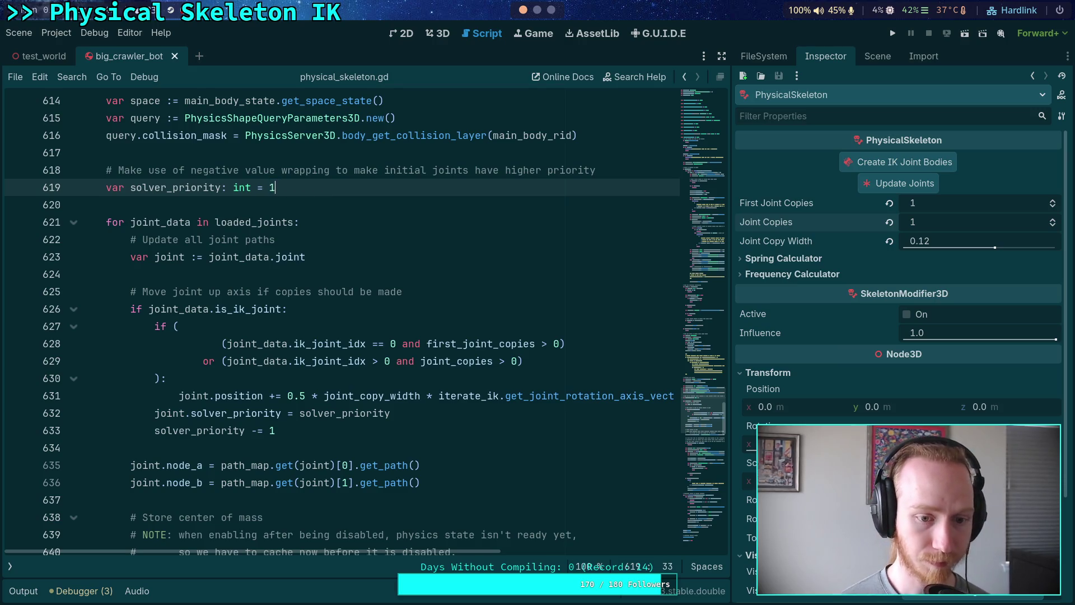
{"action": "left_click", "coordinate": [252, 430]}
{"action": "type", "text": "+"}
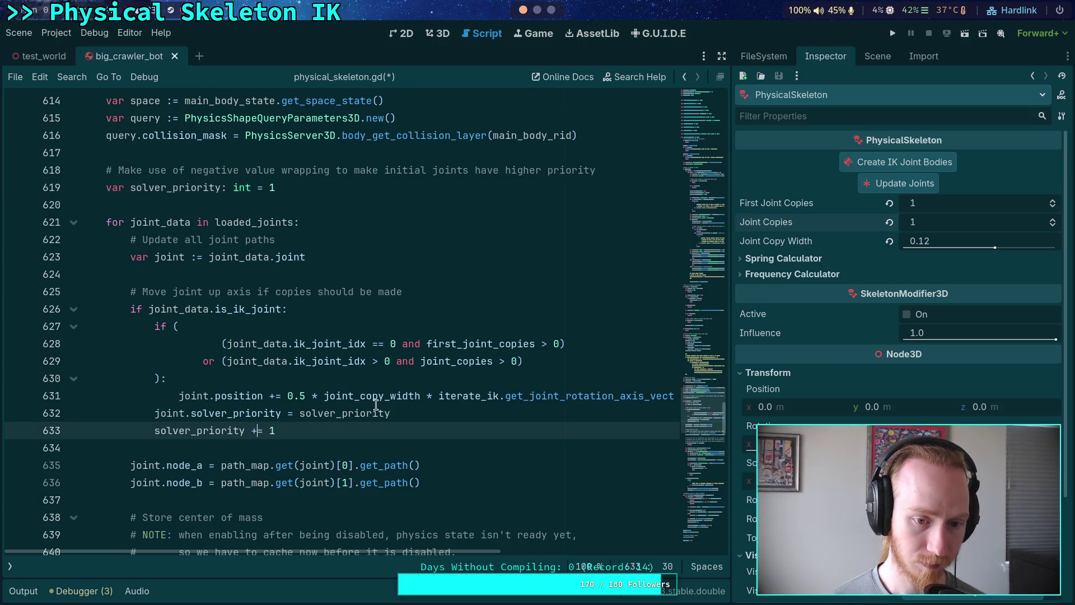
{"action": "scroll", "coordinate": [377, 404], "scroll_direction": "down", "scroll_amount": 6}
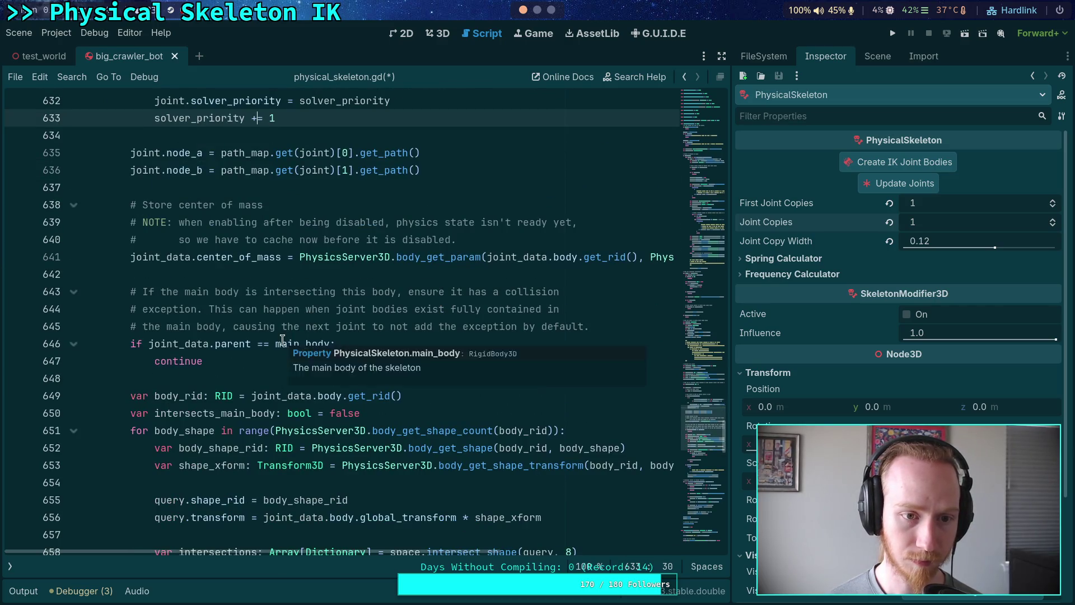
{"action": "scroll", "coordinate": [283, 340], "scroll_direction": "down", "scroll_amount": 16}
{"action": "left_click", "coordinate": [255, 329]}
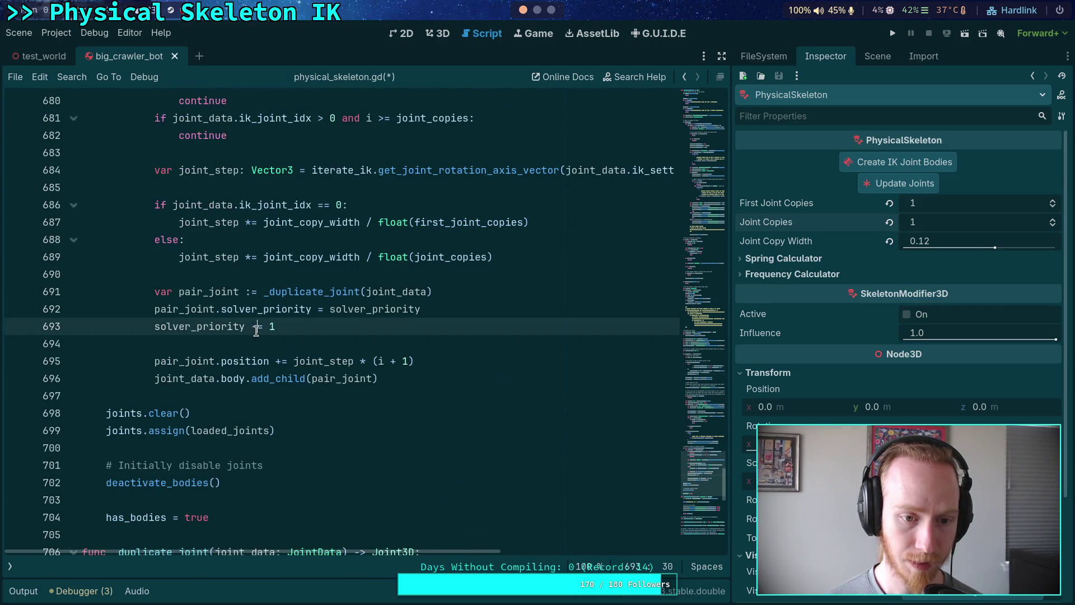
{"action": "key", "text": "ctrl+s"}
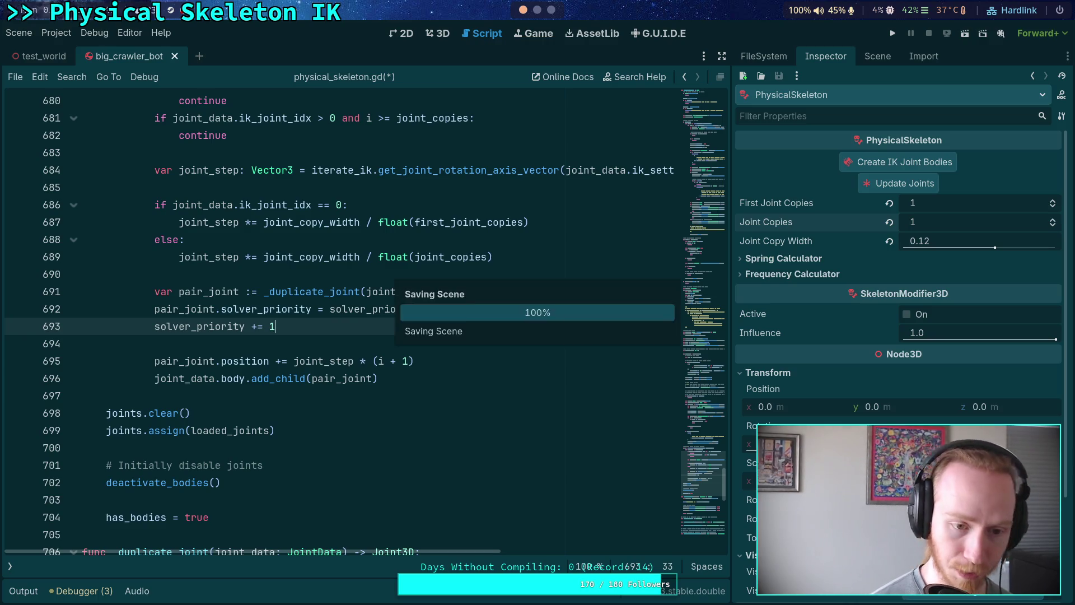
{"action": "scroll", "coordinate": [464, 283], "scroll_direction": "down", "scroll_amount": 4}
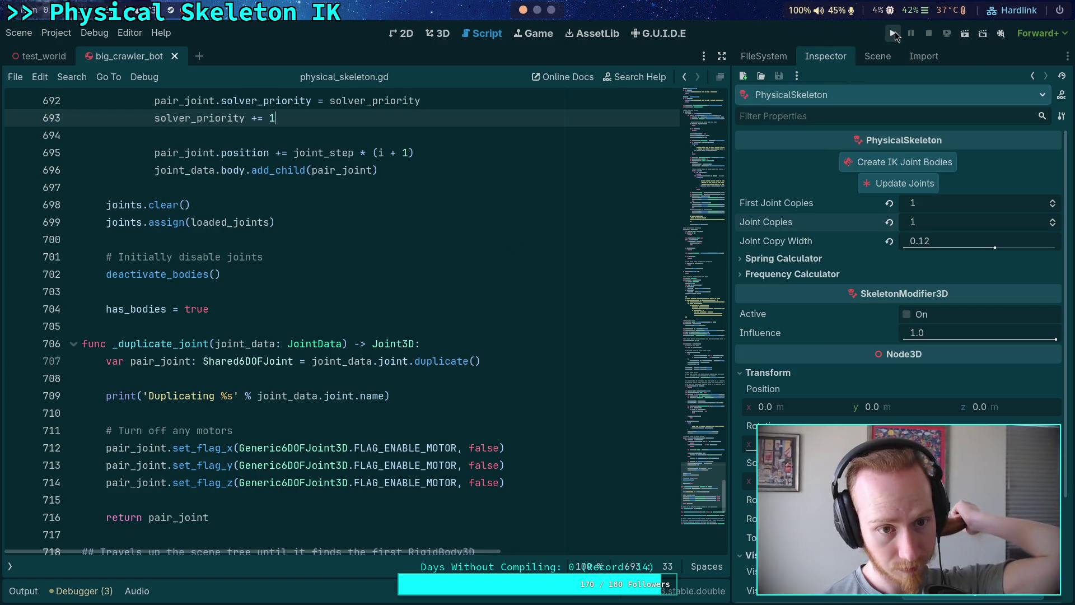
- Test-run the ascending solver priorities, then set both joint copy counts to 4
{"action": "left_click", "coordinate": [894, 35]}
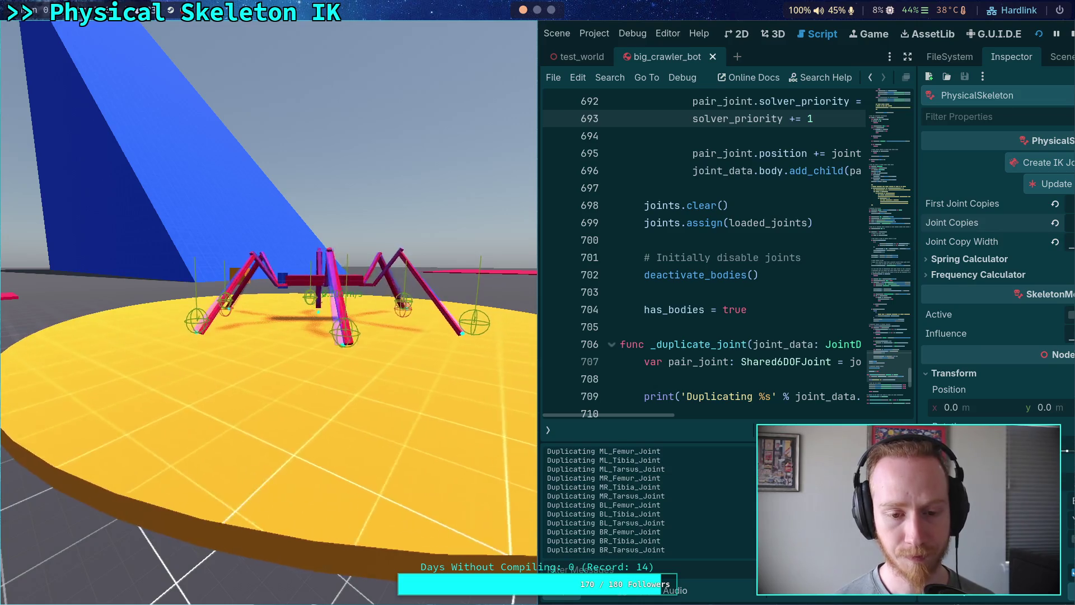
{"action": "left_click", "coordinate": [1039, 34]}
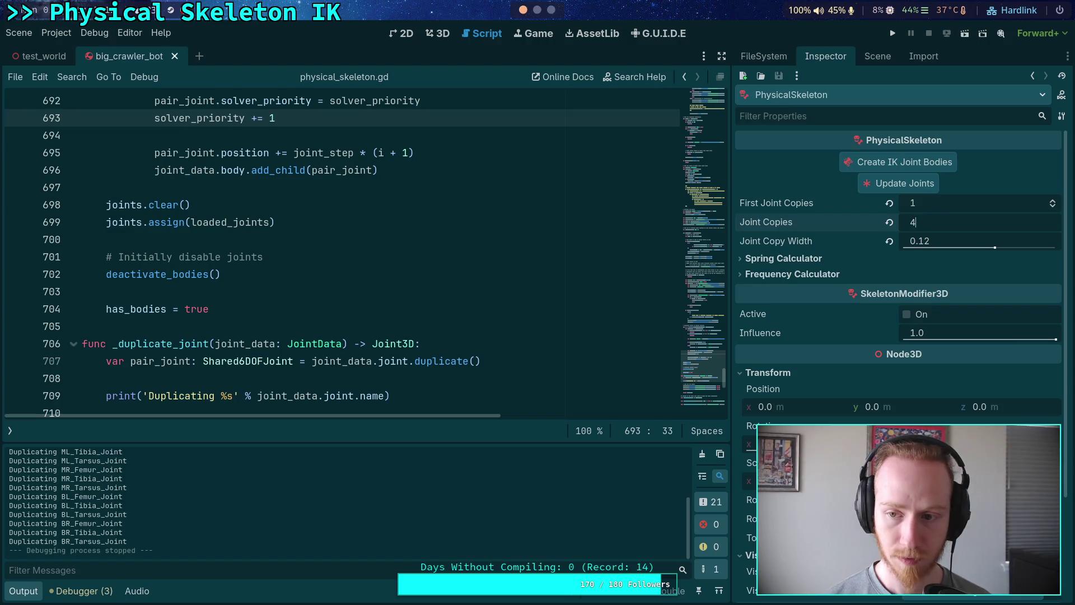
{"action": "key", "text": "shift+Tab"}
{"action": "type", "text": "4"}
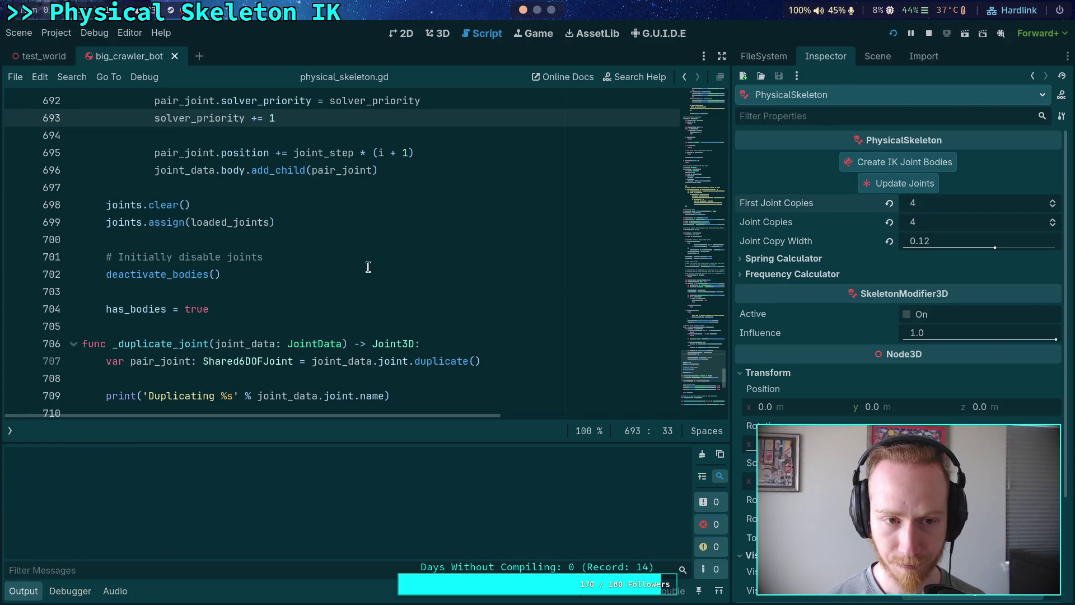
- Run the spider with four joint copies, stop it, and go to Project Settings
{"action": "key", "text": "F5"}
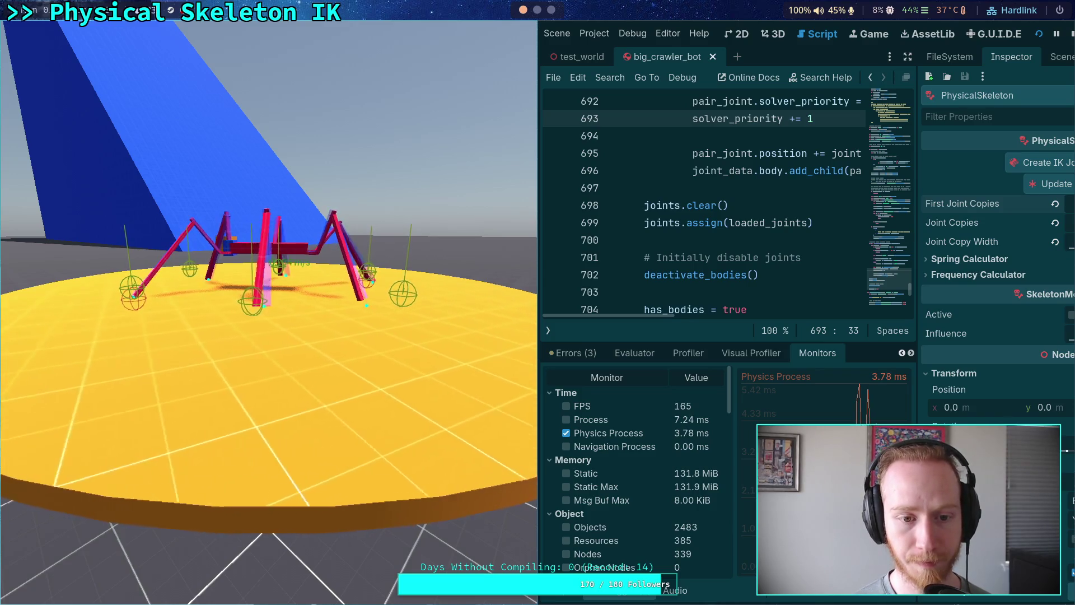
{"action": "left_click", "coordinate": [1069, 35]}
{"action": "left_click", "coordinate": [56, 32]}
- In Jolt Physics 3D project settings, set Position Steps to 64 and Baumgarte factor to 0.13
{"action": "left_click", "coordinate": [71, 48]}
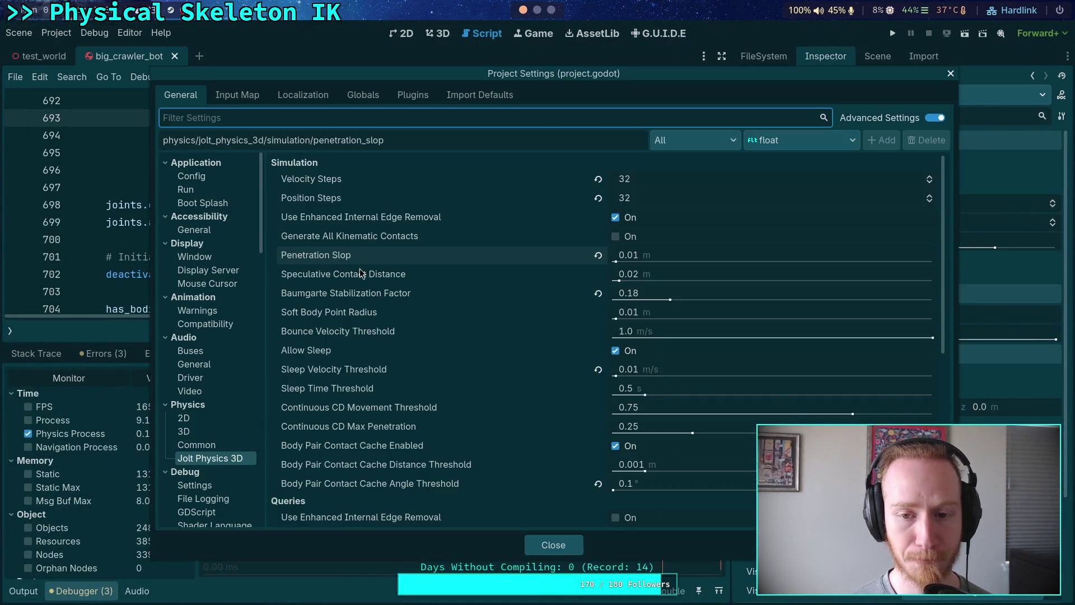
{"action": "left_click", "coordinate": [658, 179]}
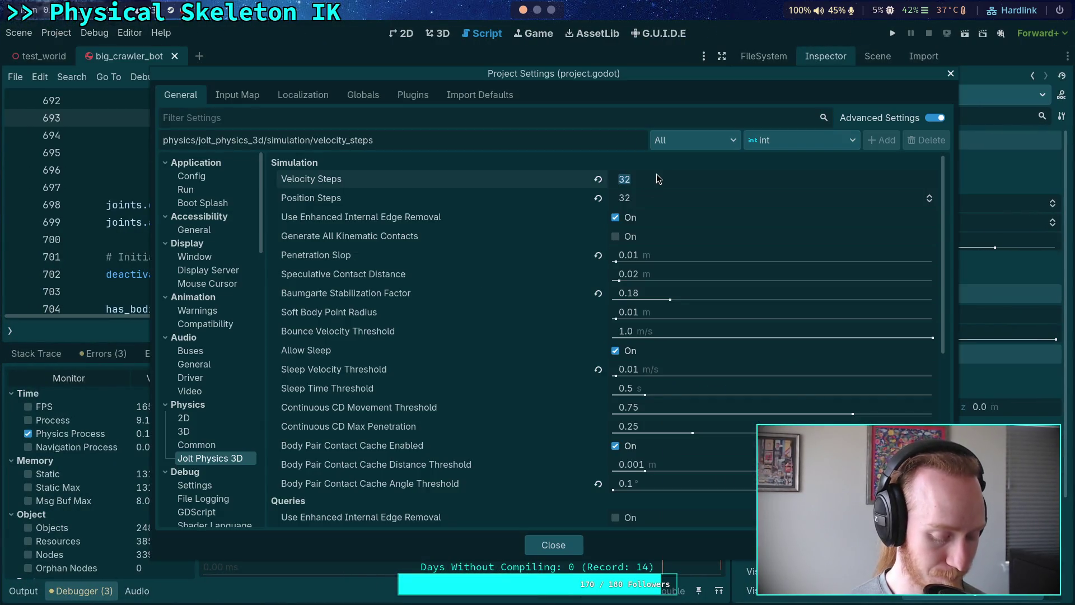
{"action": "type", "text": "64"}
{"action": "key", "text": "Tab"}
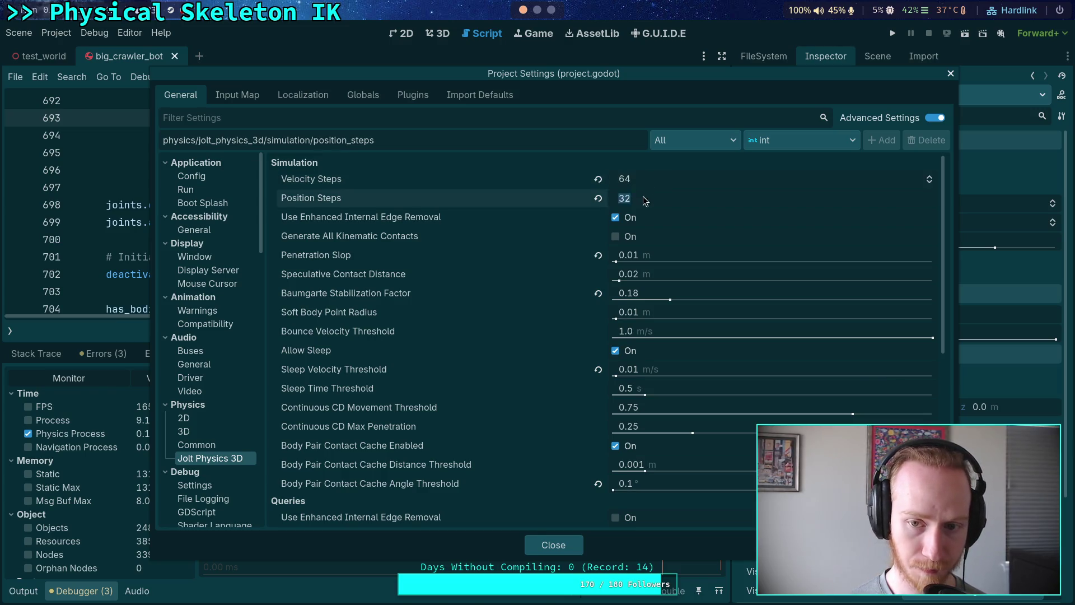
{"action": "type", "text": "64"}
{"action": "key", "text": "Tab"}
{"action": "left_click", "coordinate": [658, 297]}
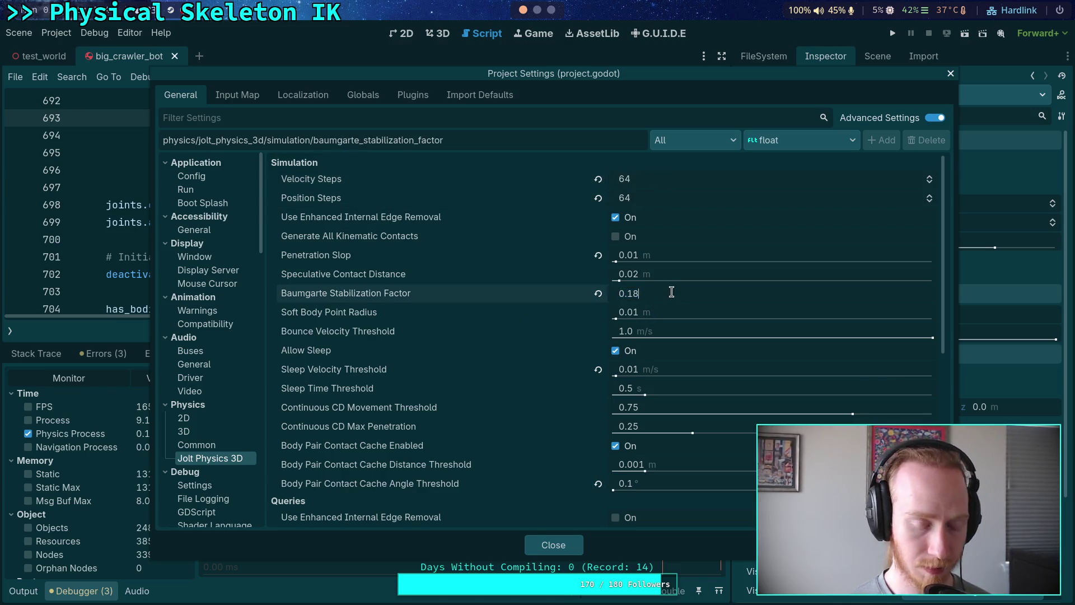
- Close Project Settings, test-run the crawler, then stop it
{"action": "left_click", "coordinate": [553, 545]}
{"action": "key", "text": "F5"}
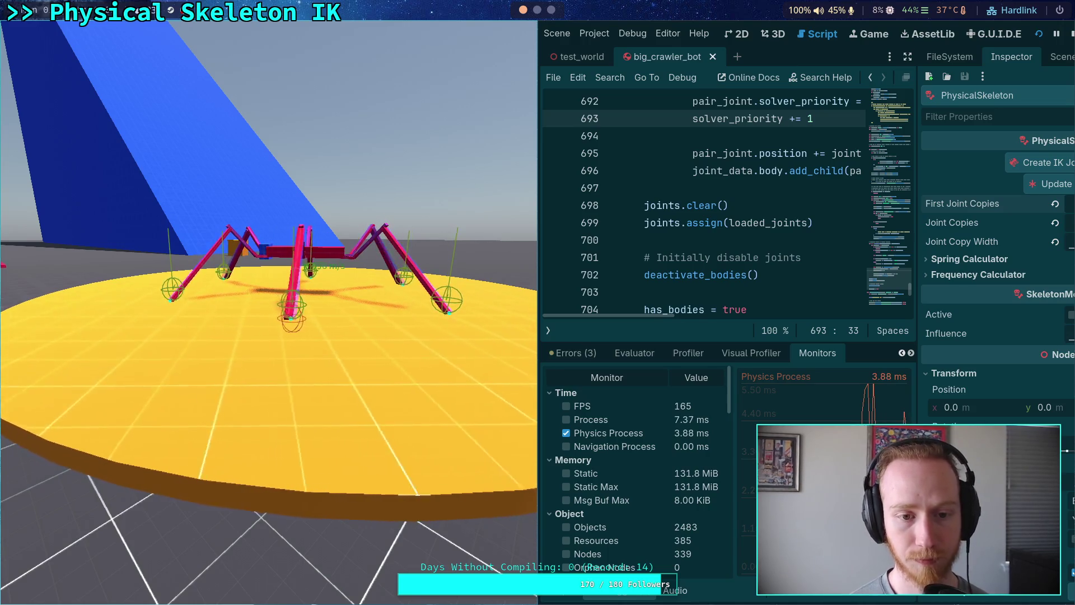
{"action": "left_click", "coordinate": [1066, 35]}
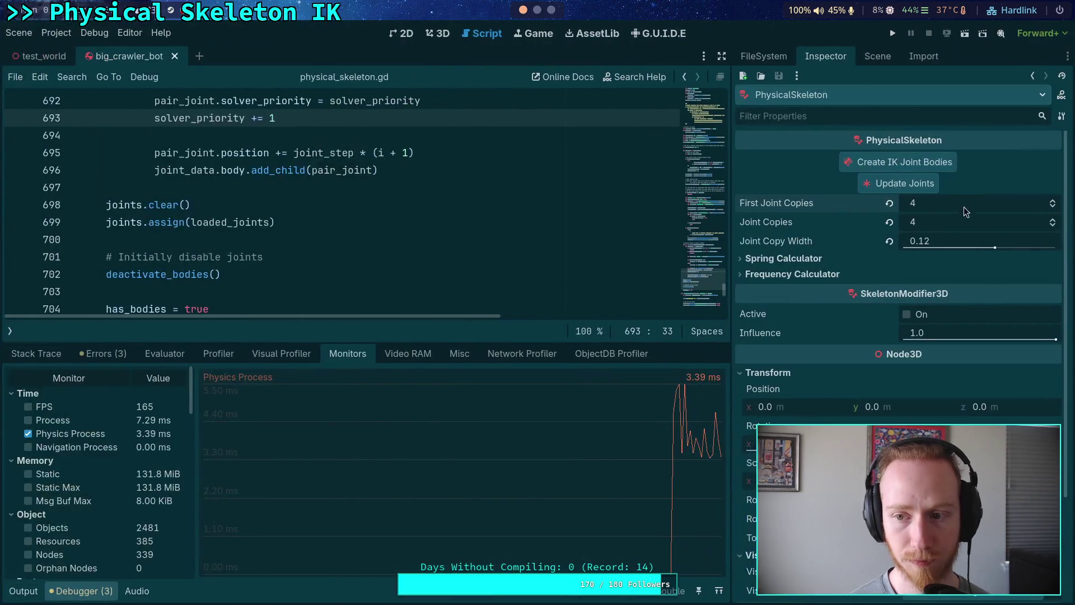
- Set Joint Copy Width 0.2 and both joint copy counts to 20, then test-run with monitors
{"action": "left_click", "coordinate": [927, 245]}
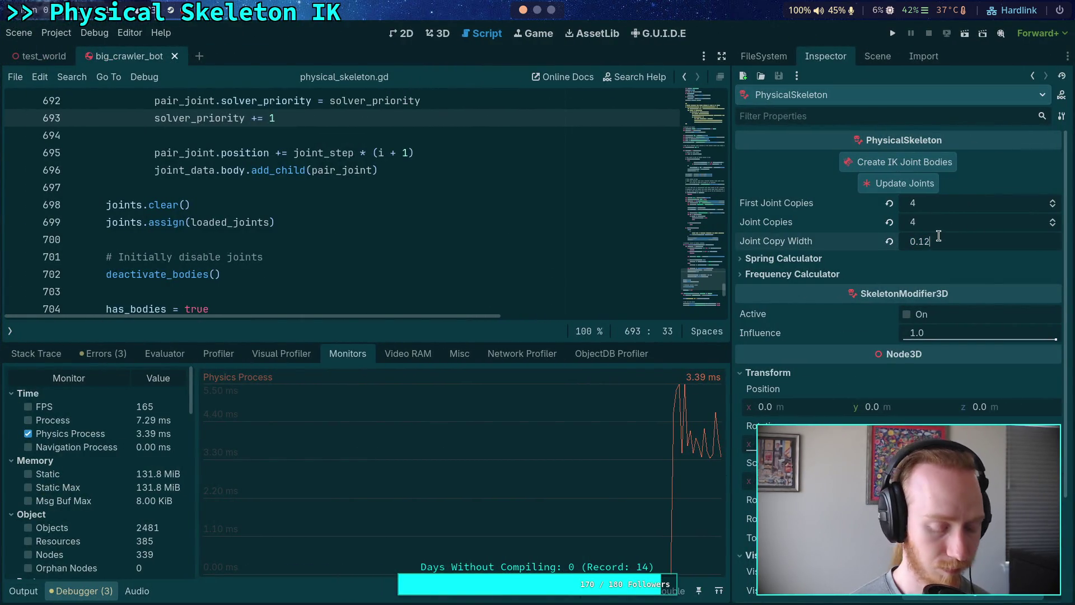
{"action": "type", "text": "0.2"}
{"action": "left_click", "coordinate": [952, 199]}
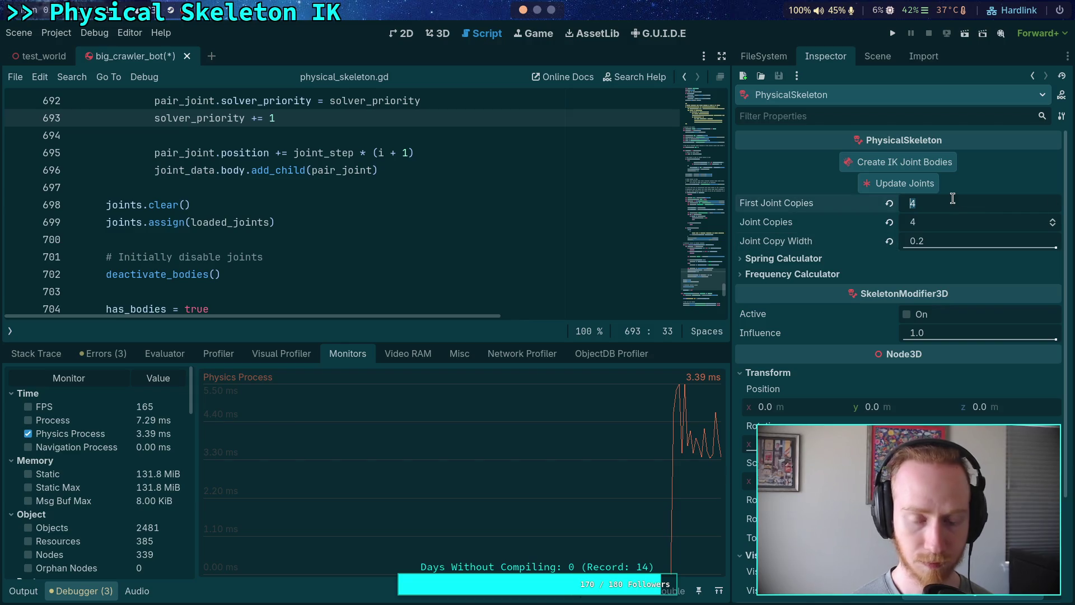
{"action": "type", "text": "20"}
{"action": "left_click", "coordinate": [912, 223]}
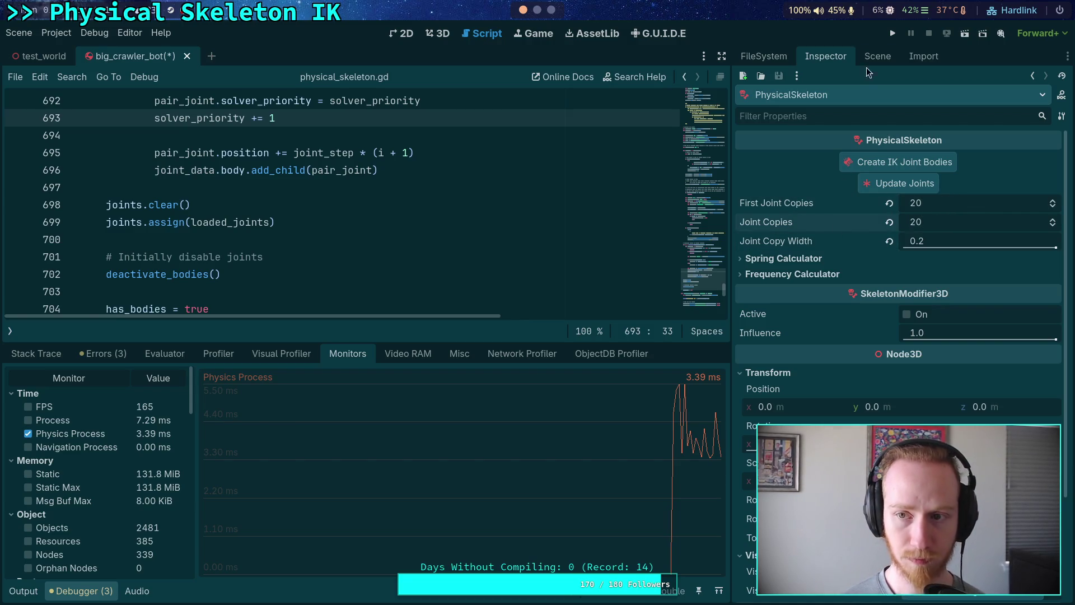
{"action": "key", "text": "F5"}
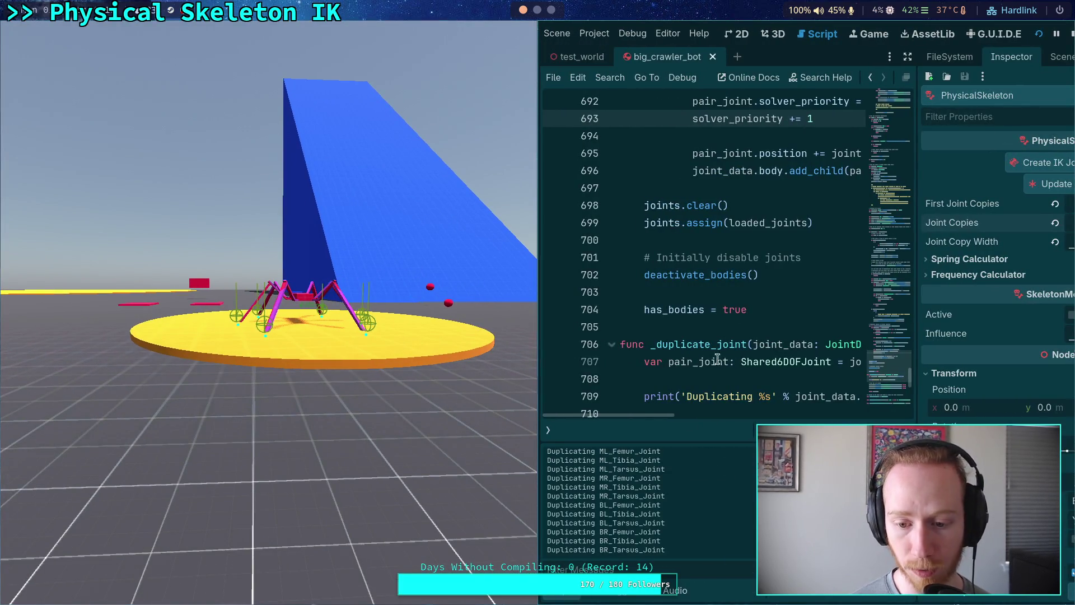
{"action": "left_click", "coordinate": [621, 601]}
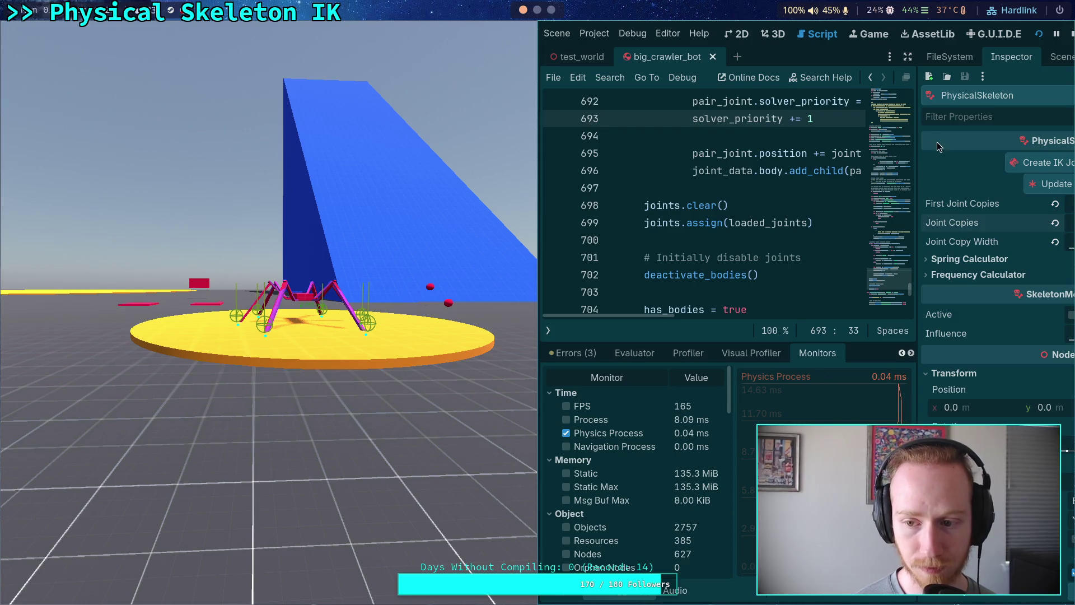
{"action": "left_click", "coordinate": [1070, 36]}
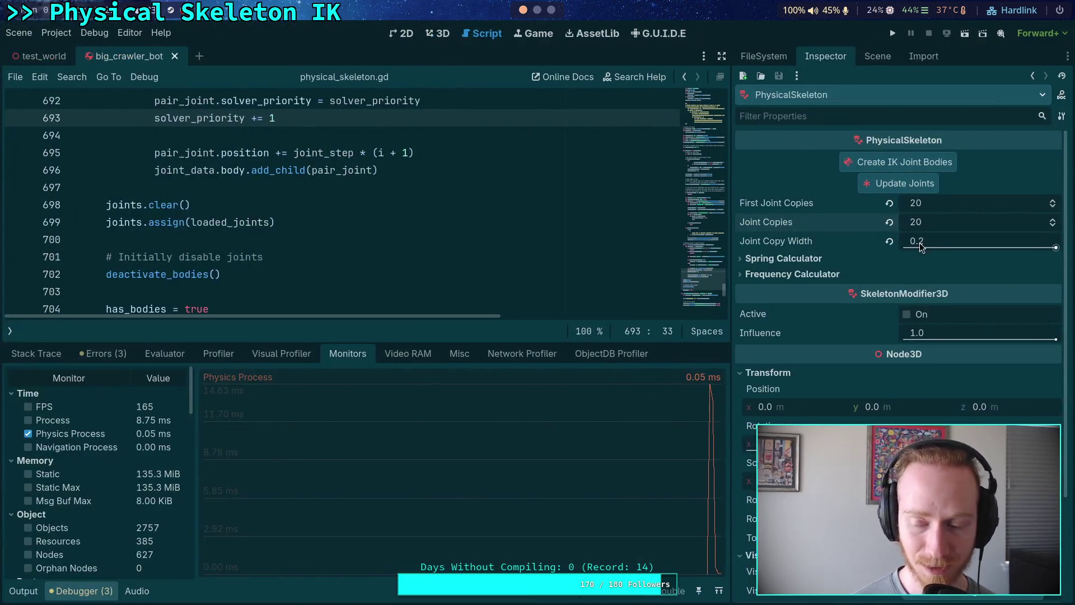
- Lower Joint Copies and First Joint Copies to 10 and rerun, watching the performance monitors
{"action": "left_click", "coordinate": [945, 224]}
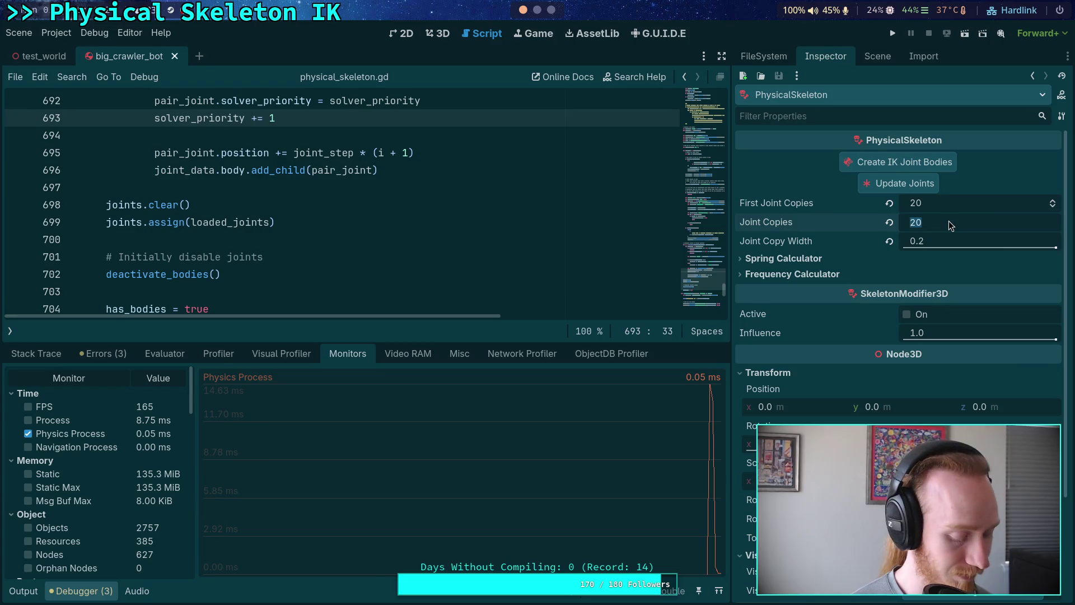
{"action": "type", "text": "10"}
{"action": "key", "text": "shift+Tab"}
{"action": "type", "text": "10"}
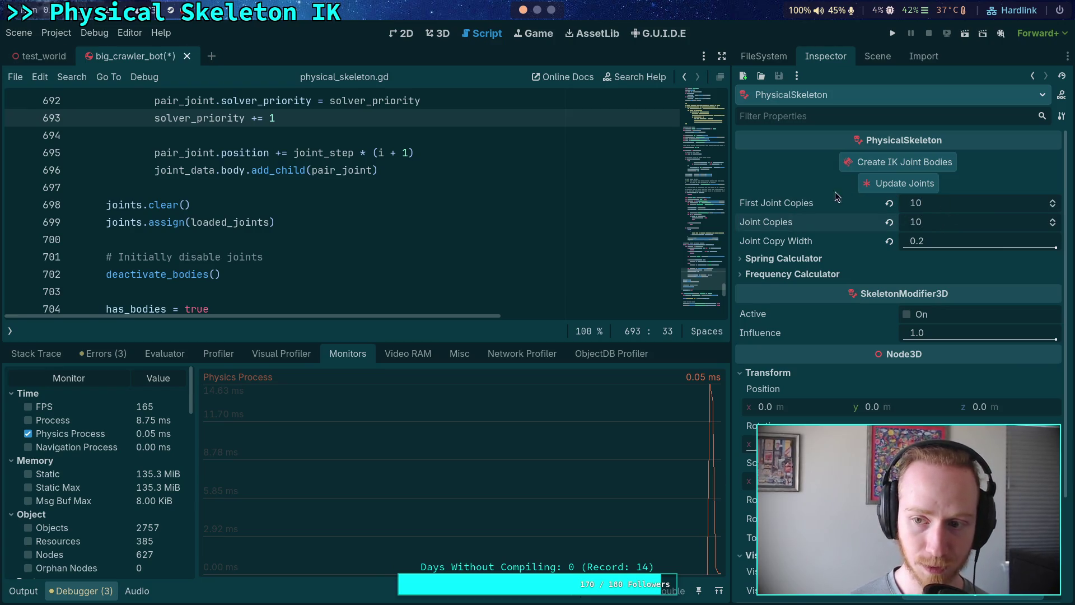
{"action": "left_click", "coordinate": [891, 35]}
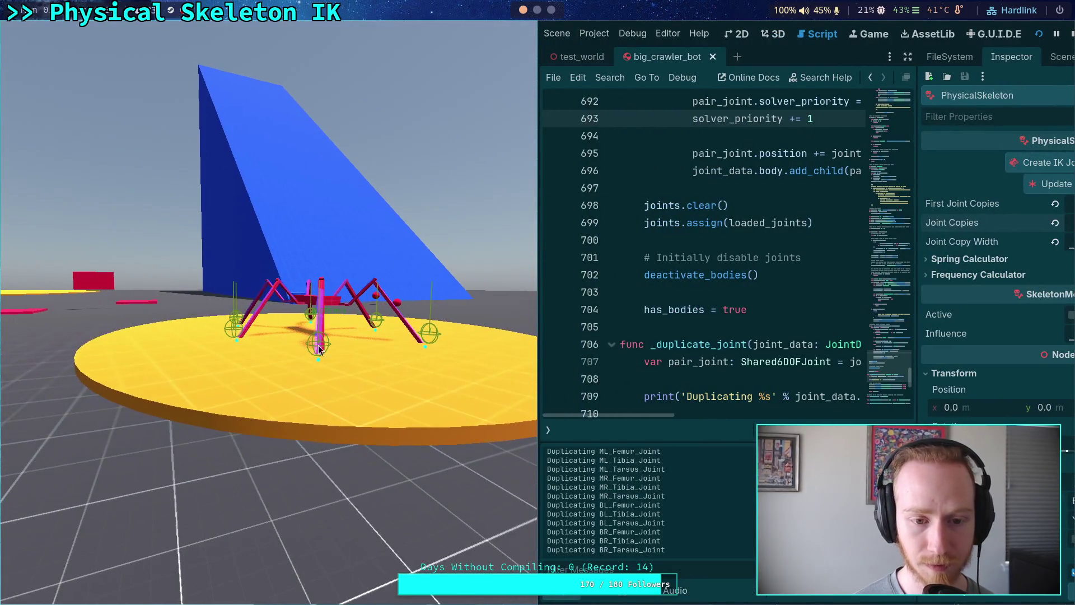
{"action": "left_click", "coordinate": [608, 597]}
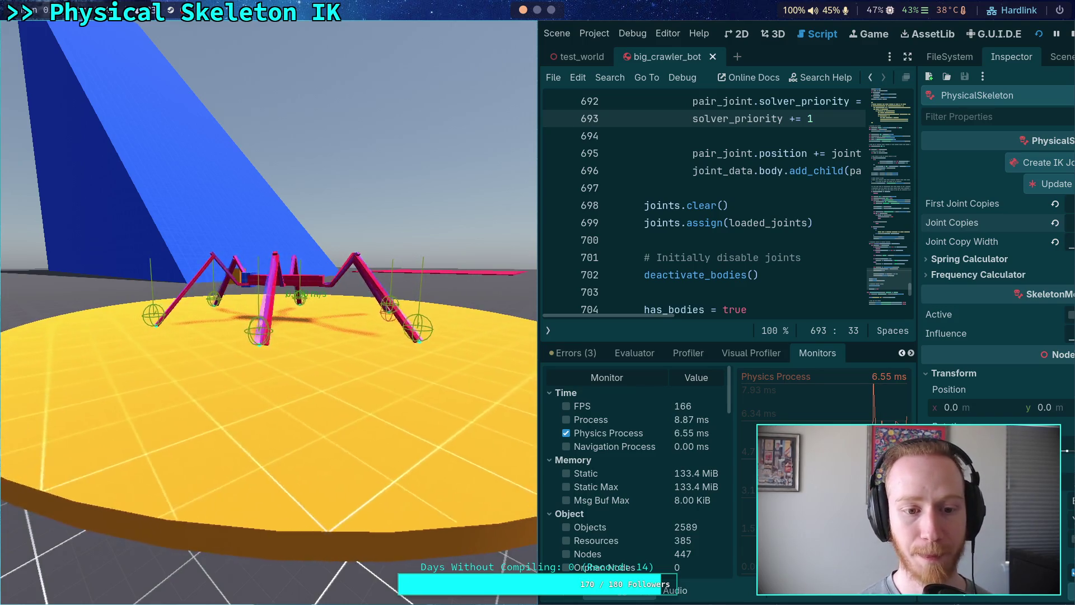
{"action": "left_click", "coordinate": [1071, 35]}
- Set Jolt Velocity and Position Steps to 16 and Baumgarte factor to 0.2 in Project Settings
{"action": "left_click", "coordinate": [57, 34]}
{"action": "left_click", "coordinate": [60, 47]}
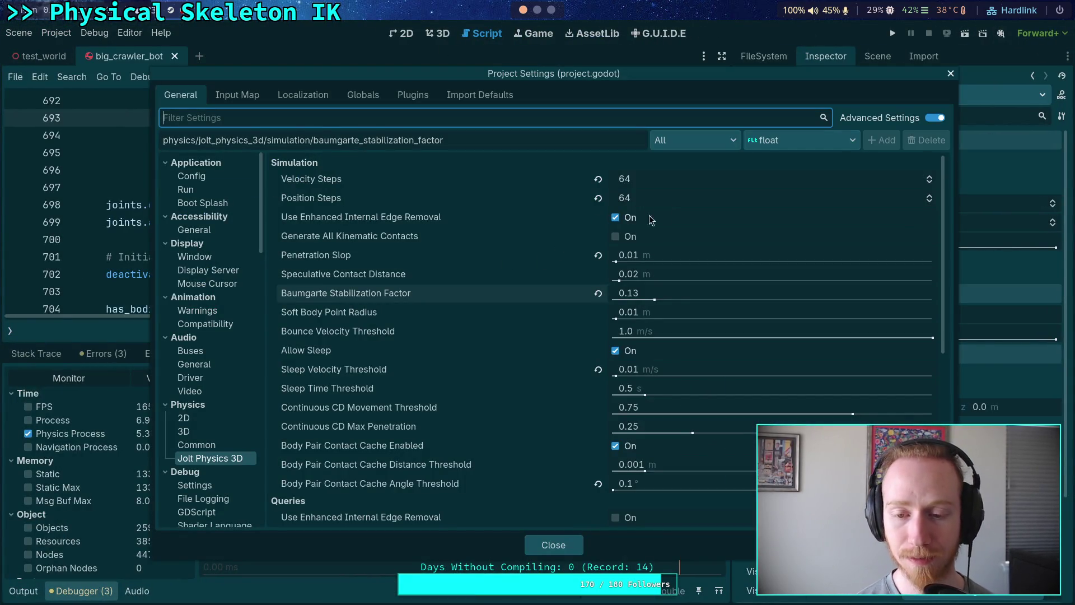
{"action": "left_click", "coordinate": [668, 202]}
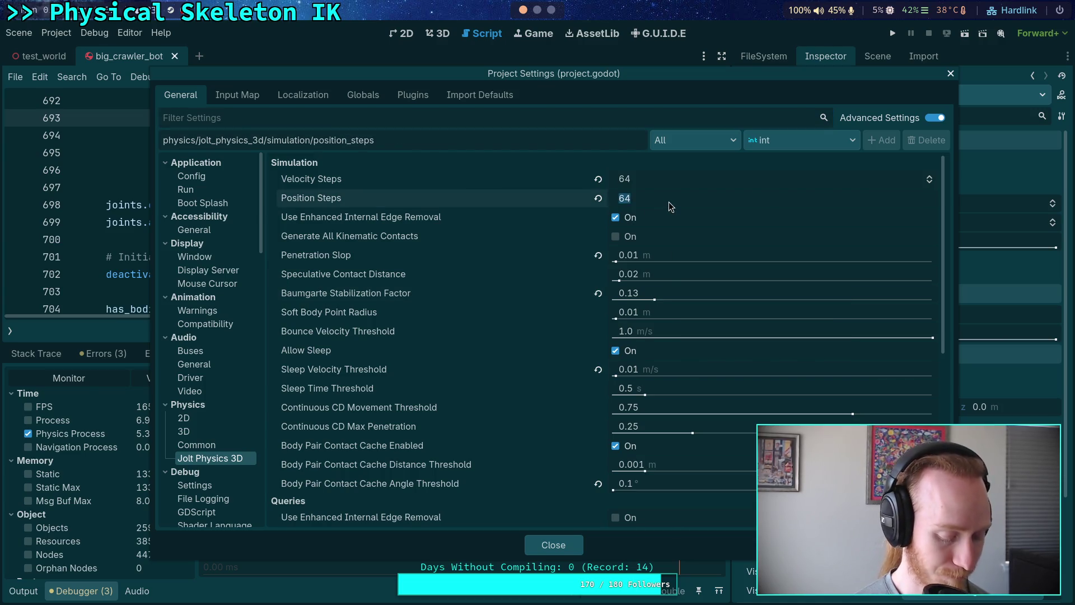
{"action": "type", "text": "16"}
{"action": "key", "text": "Return"}
{"action": "left_click", "coordinate": [655, 179]}
{"action": "type", "text": "16"}
{"action": "key", "text": "Return"}
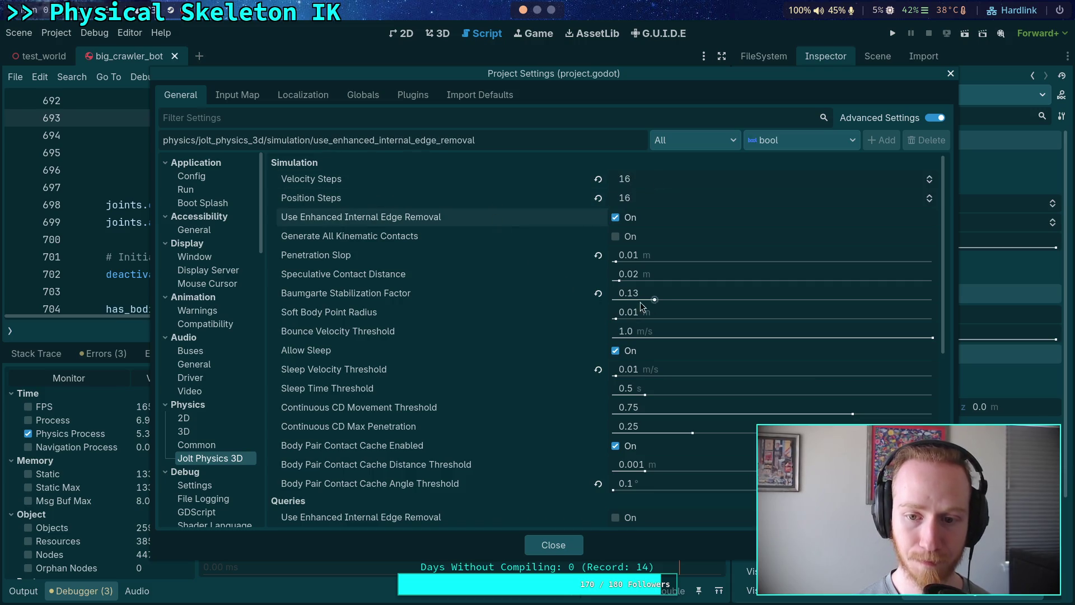
{"action": "left_click", "coordinate": [662, 290]}
{"action": "type", "text": "0.2"}
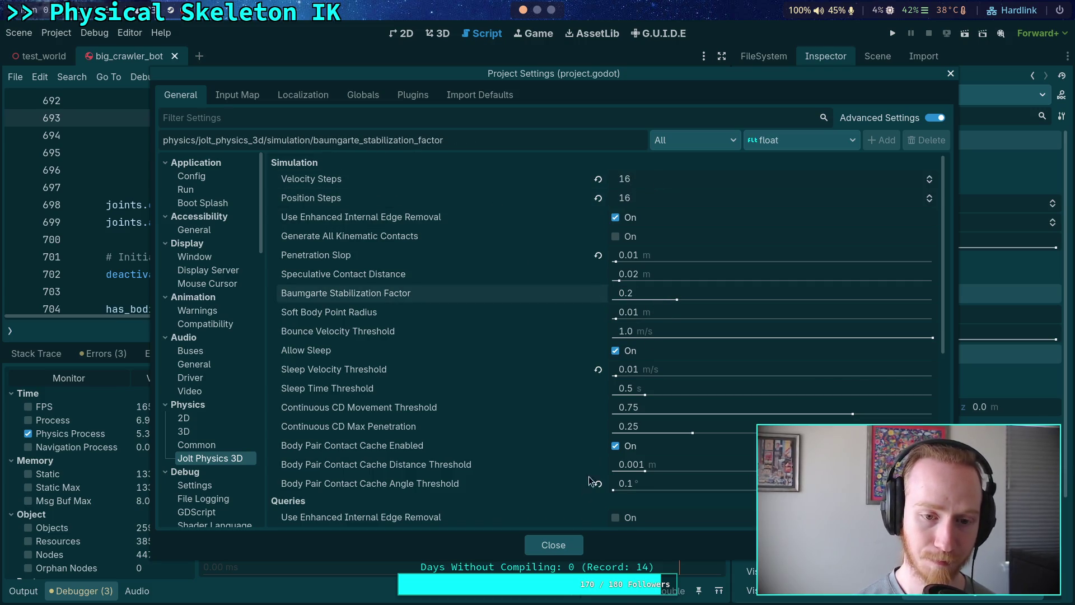
{"action": "left_click", "coordinate": [557, 543]}
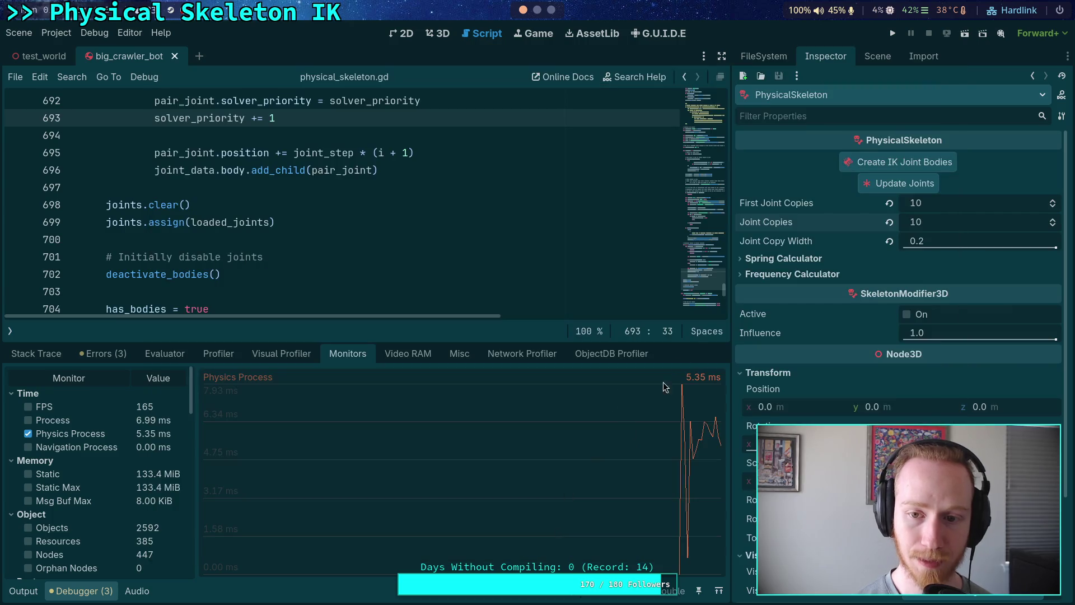
- Raise both joint copy counts to 50, then test-run the crawler with performance monitors
{"action": "left_click", "coordinate": [945, 223]}
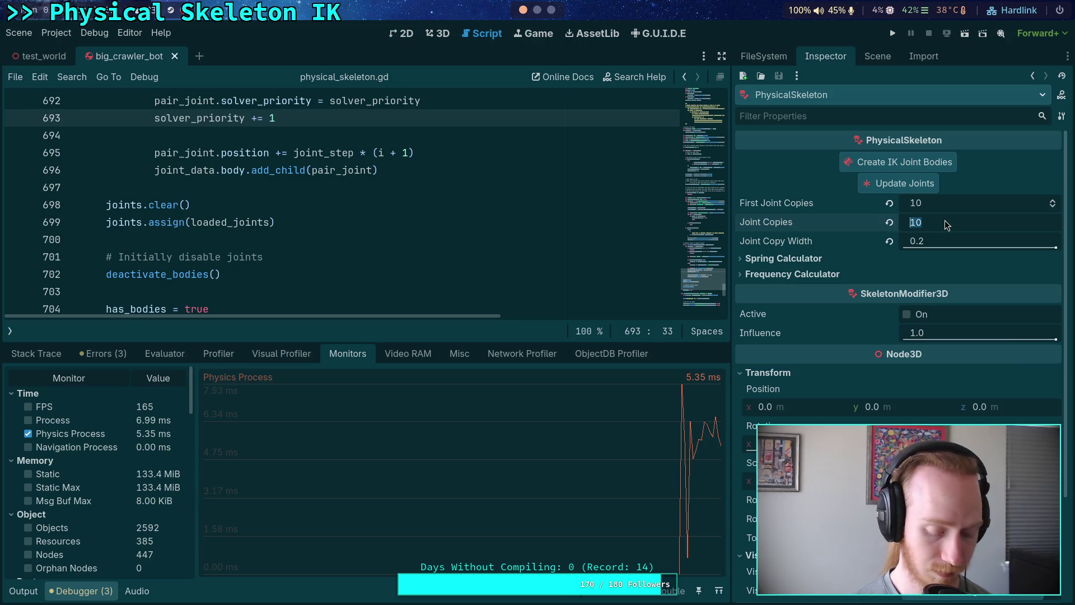
{"action": "type", "text": "50"}
{"action": "key", "text": "Return"}
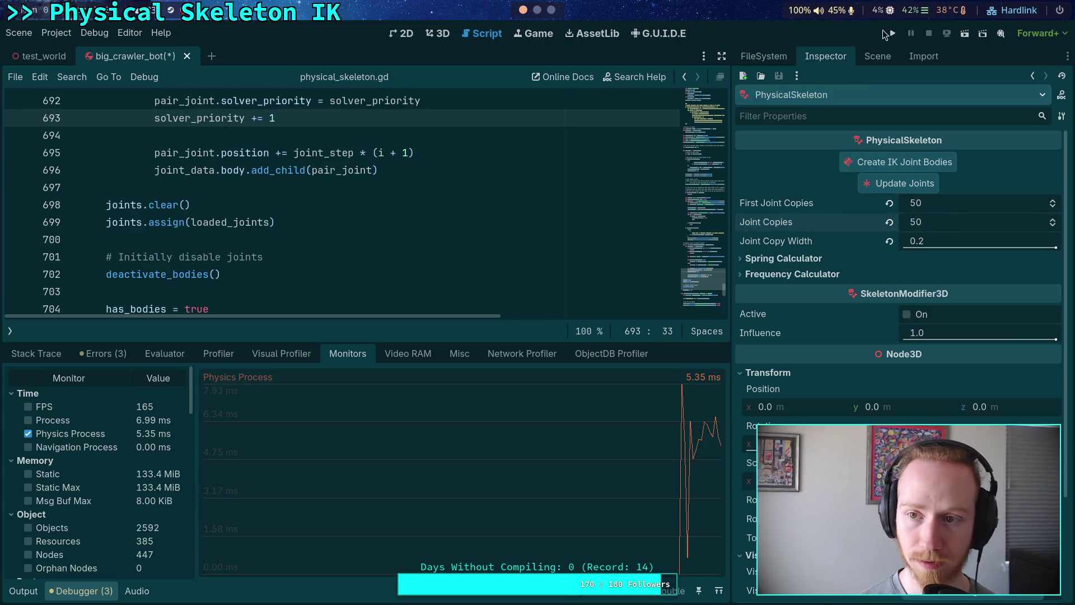
{"action": "left_click", "coordinate": [890, 34]}
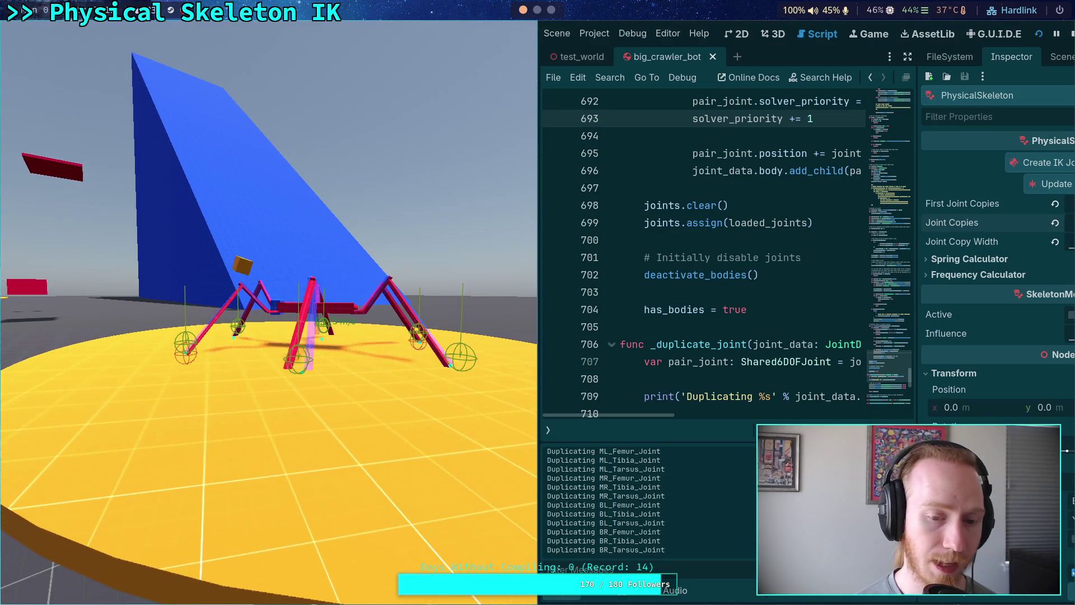
{"action": "left_click", "coordinate": [631, 598]}
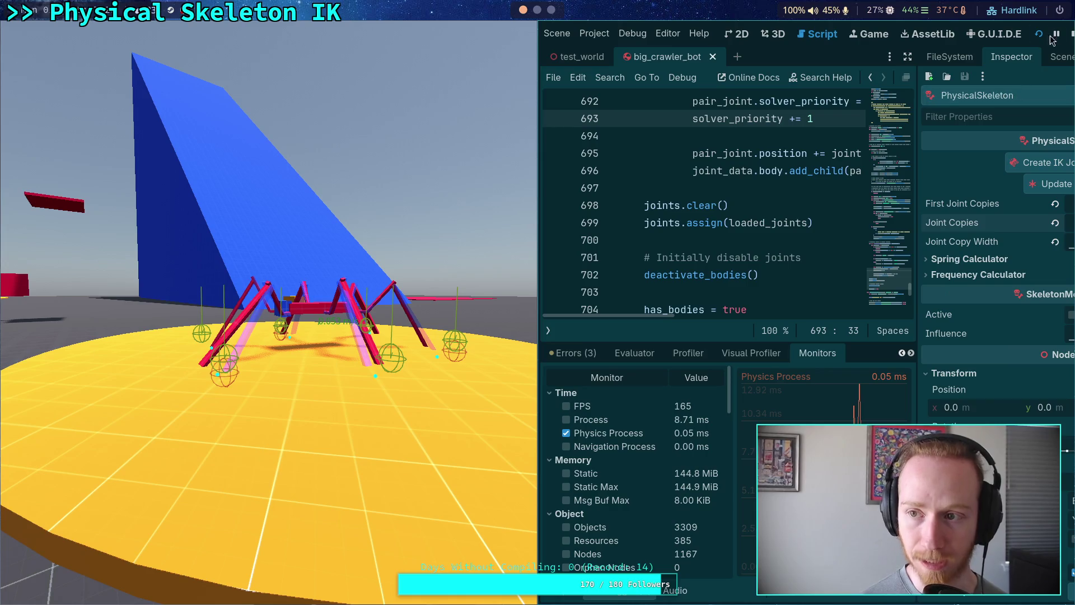
{"action": "left_click", "coordinate": [1070, 36]}
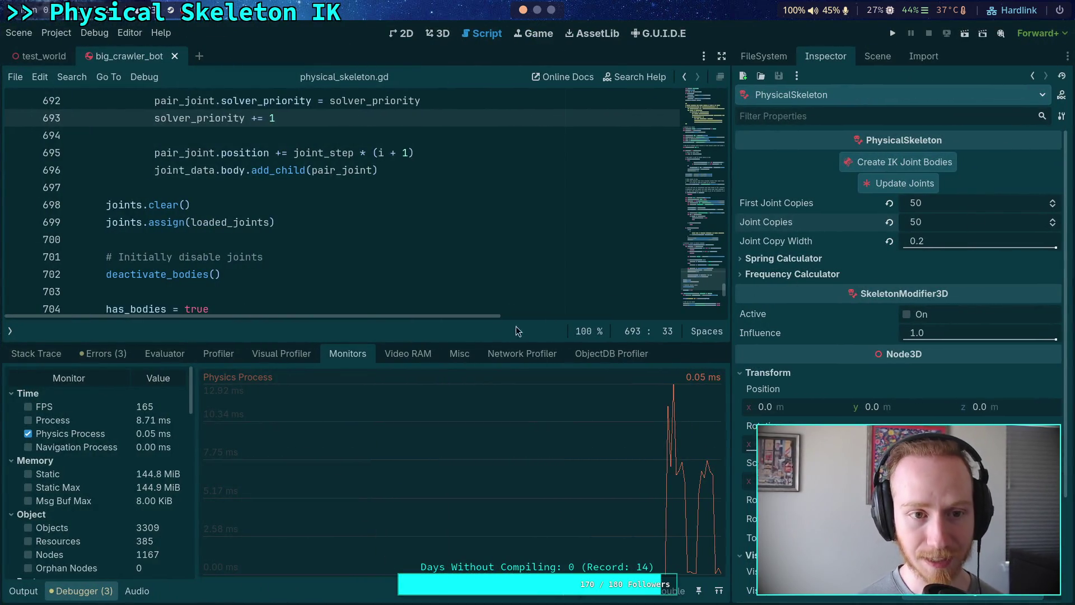
- Revert Joint Copy Width to 0.01 and both joint copy counts to 4
{"action": "left_click", "coordinate": [892, 247]}
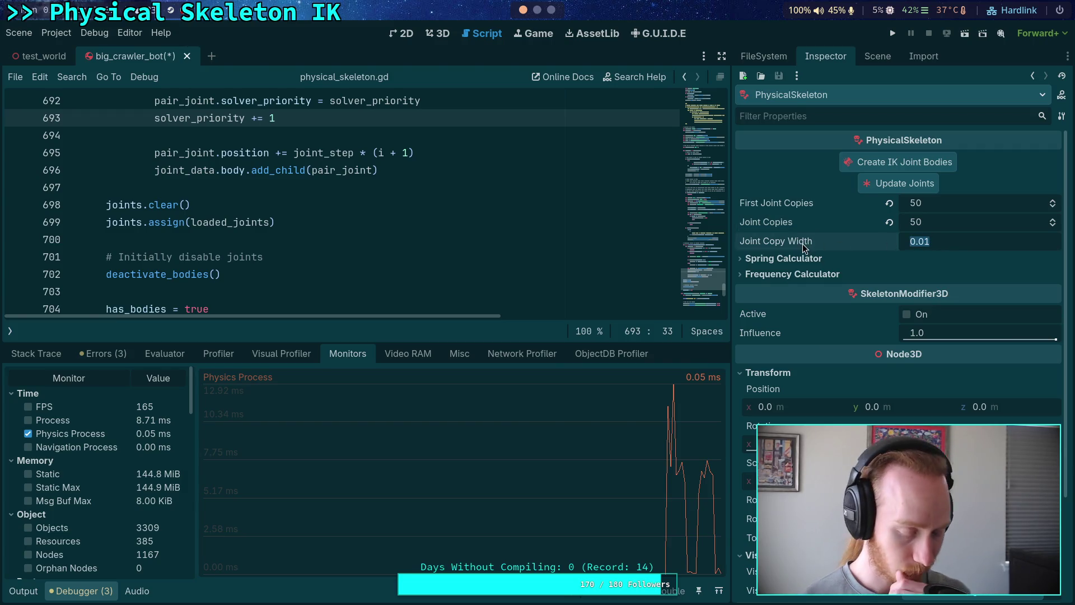
{"action": "key", "text": "Return"}
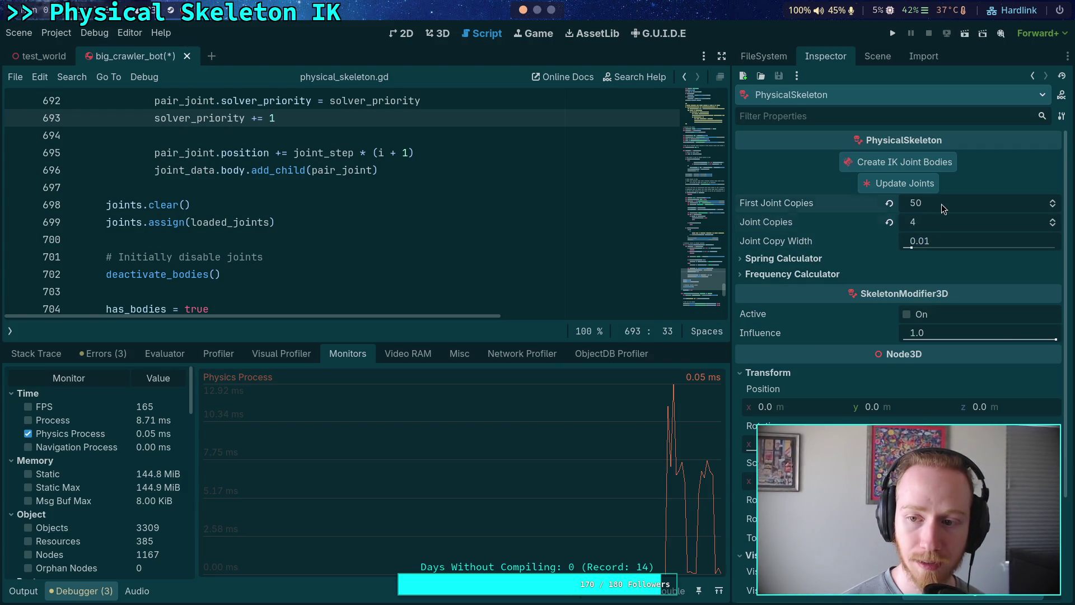
{"action": "left_click", "coordinate": [542, 241]}
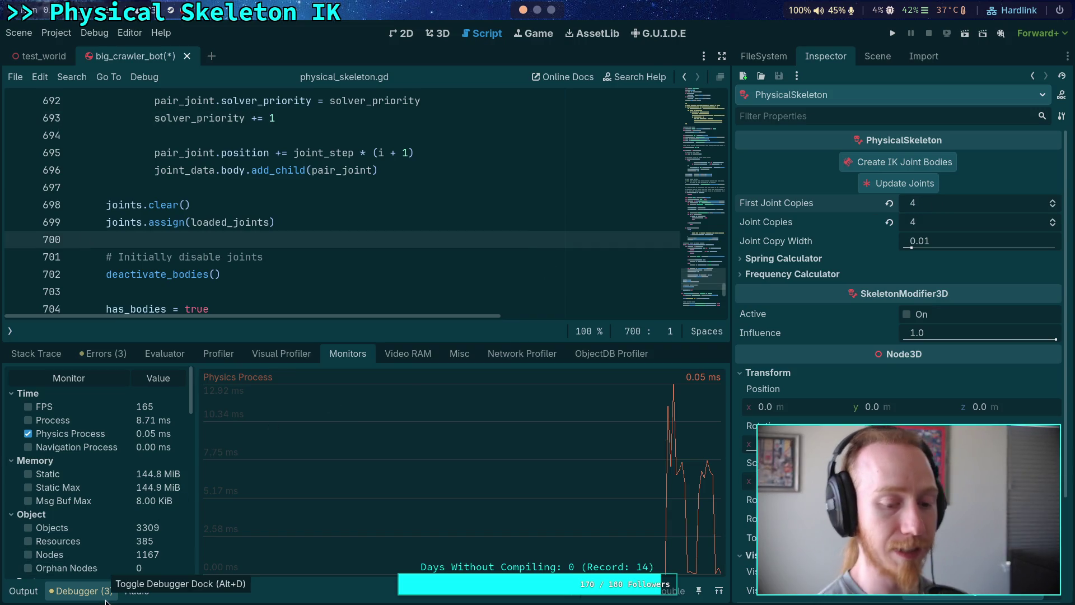
- Hide the Debugger panel and show the Output log
{"action": "left_click", "coordinate": [106, 597]}
{"action": "left_click", "coordinate": [183, 327]}
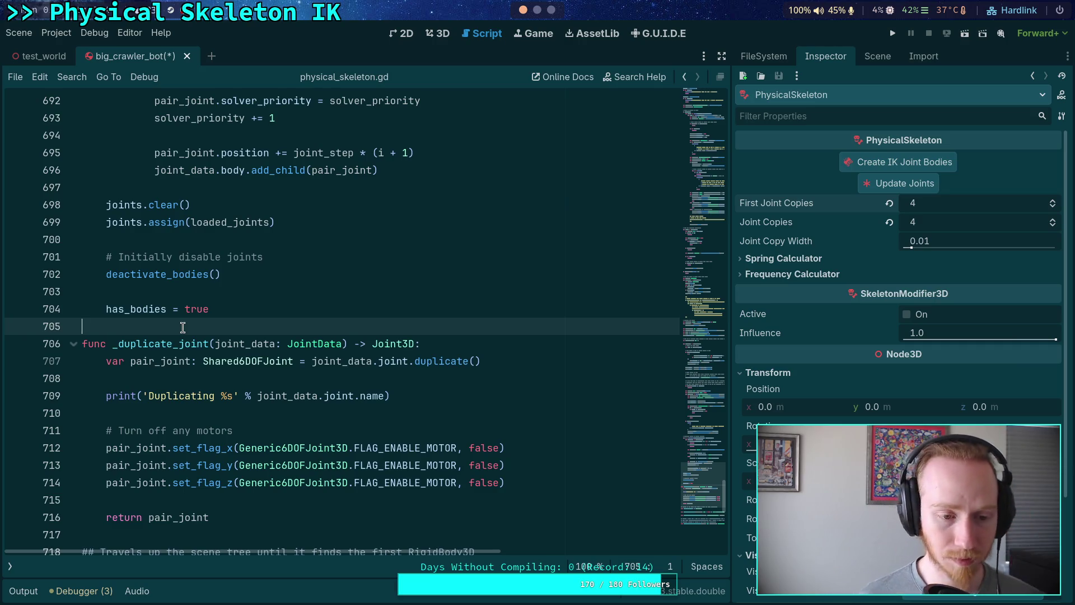
{"action": "left_click", "coordinate": [23, 591]}
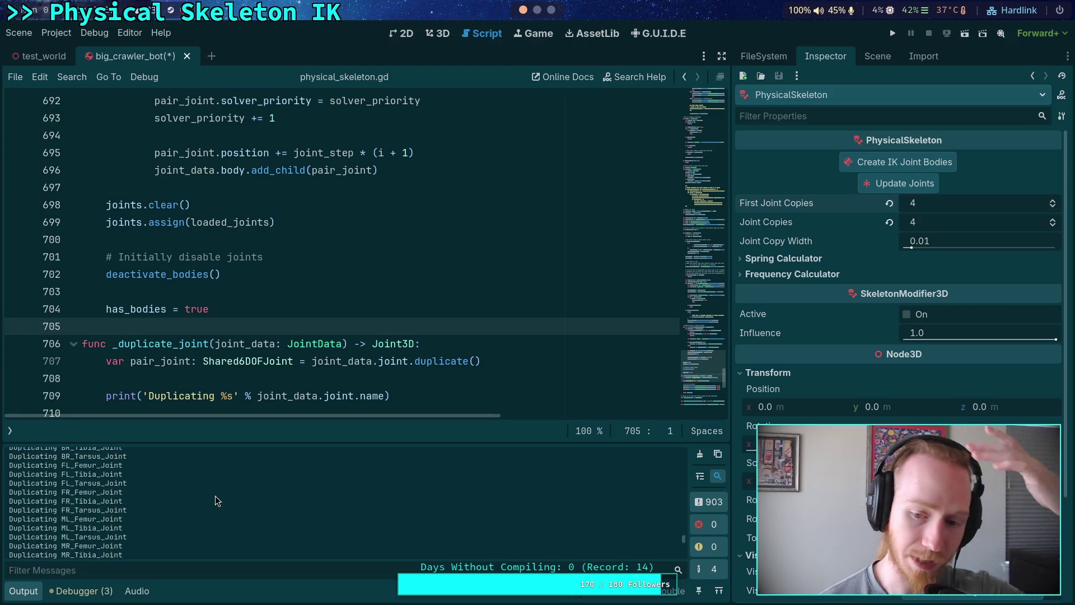
{"action": "mouse_move", "coordinate": [684, 541]}
{"action": "left_mouse_down"}
{"action": "mouse_move", "coordinate": [680, 500]}
{"action": "mouse_move", "coordinate": [462, 422]}
{"action": "left_mouse_up"}
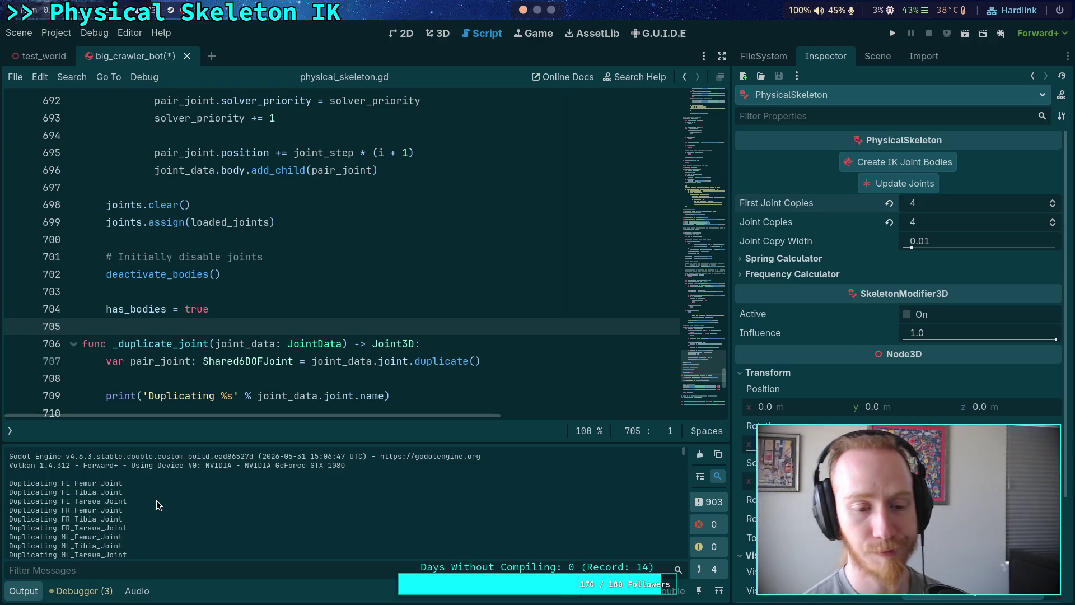
- Switch to the engine source workspace and open PhysicsSystem.cpp to read the island solve loop
{"action": "left_click", "coordinate": [534, 11]}
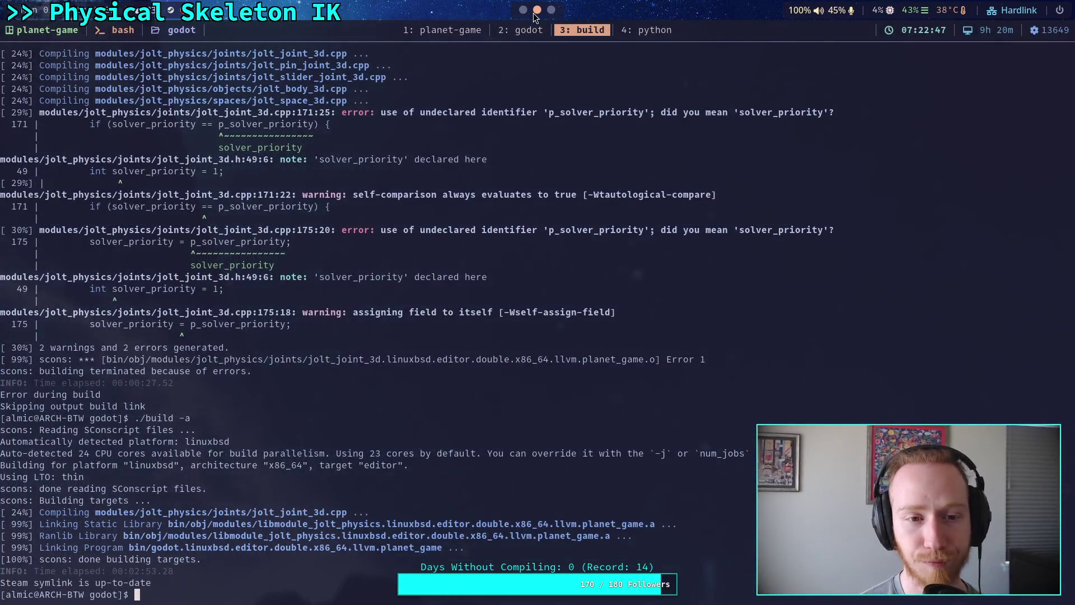
{"action": "left_click", "coordinate": [524, 40]}
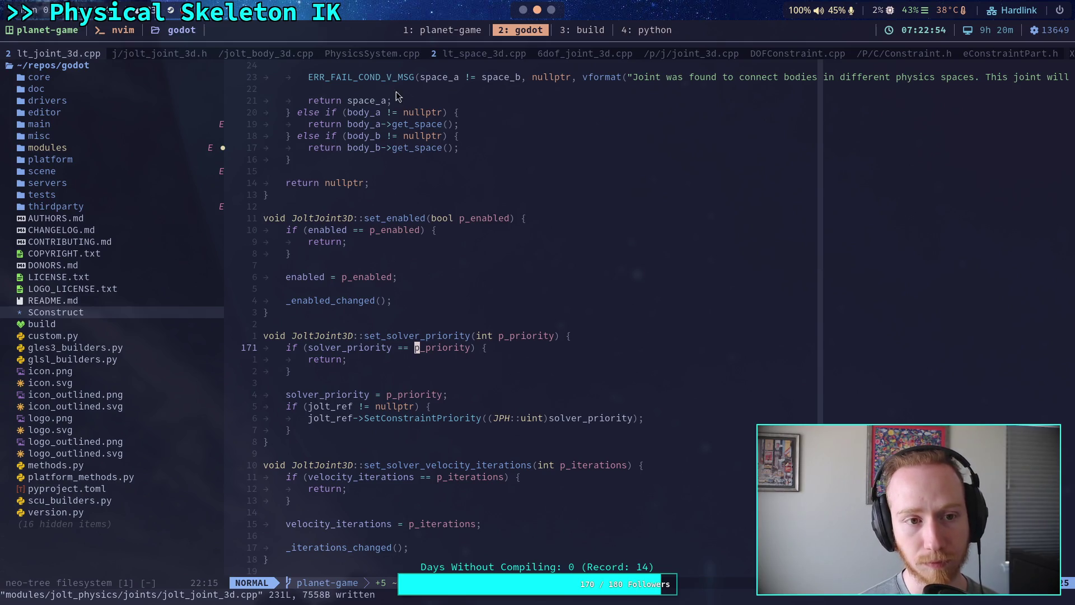
{"action": "left_click", "coordinate": [370, 55]}
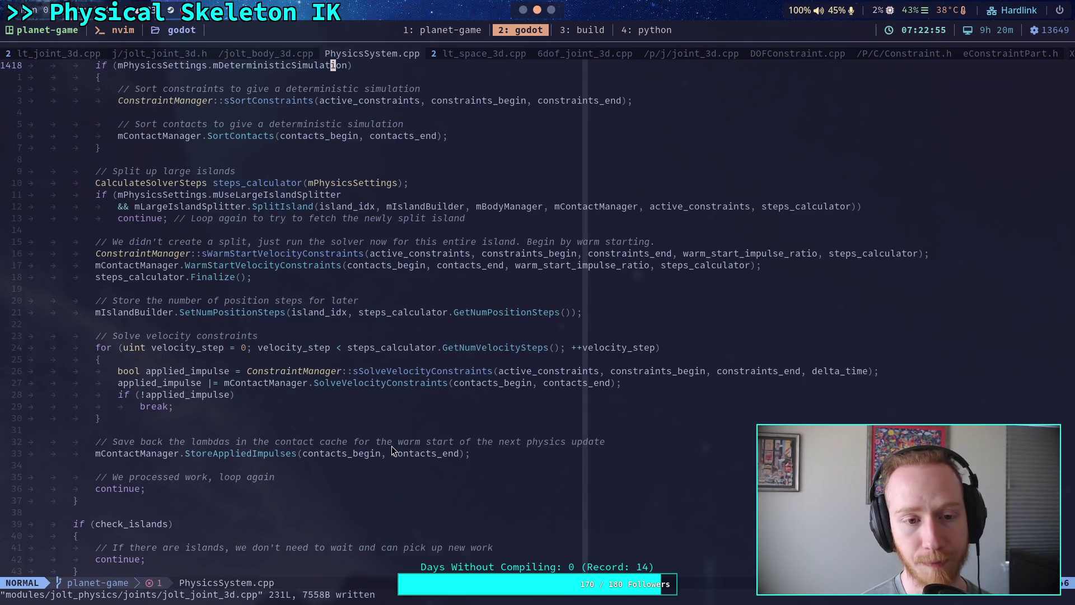
{"action": "scroll", "coordinate": [391, 446], "scroll_direction": "up", "scroll_amount": 20}
{"action": "scroll", "coordinate": [418, 458], "scroll_direction": "down", "scroll_amount": 12}
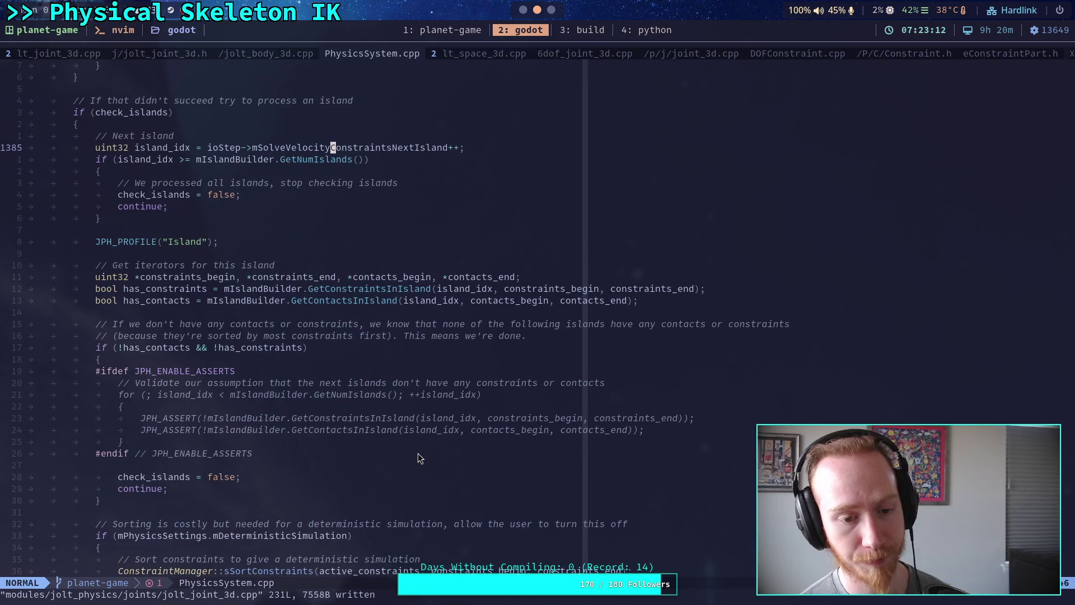
{"action": "scroll", "coordinate": [418, 456], "scroll_direction": "down", "scroll_amount": 16}
{"action": "scroll", "coordinate": [419, 458], "scroll_direction": "down", "scroll_amount": 5}
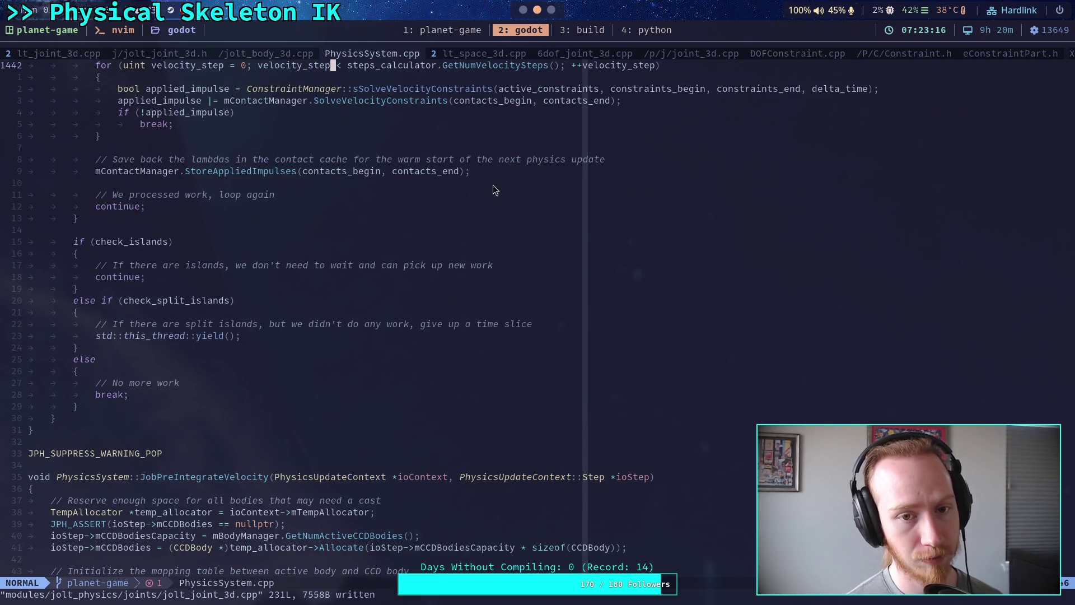
- Select the StoreAppliedImpulses line, review the velocity-solve comments, then switch to Godot's physical_skeleton.gd
{"action": "left_click_drag", "start_coordinate": [469, 171], "coordinate": [85, 174]}
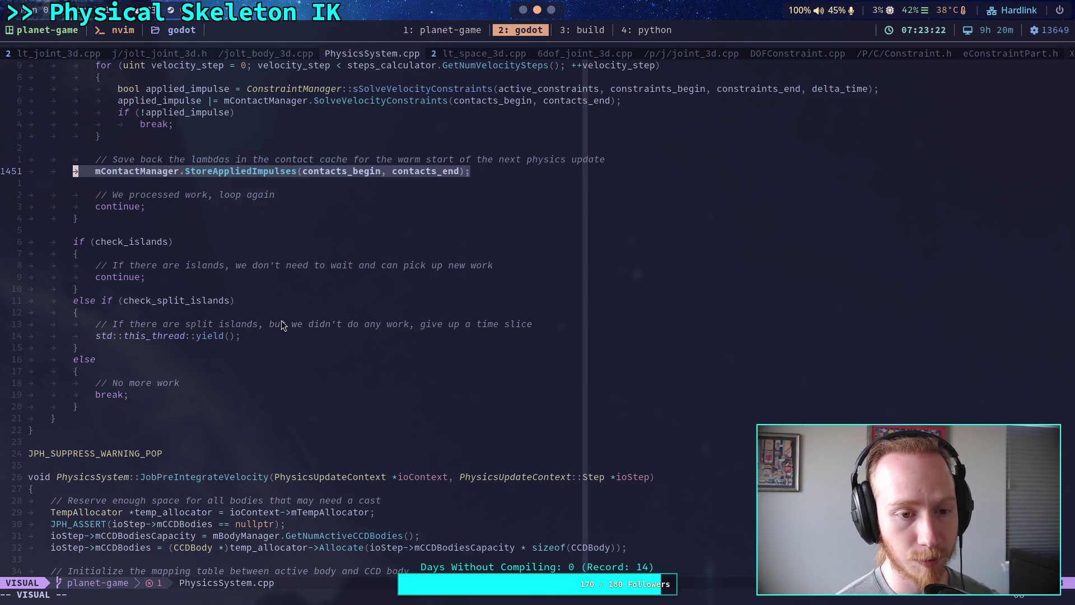
{"action": "scroll", "coordinate": [281, 320], "scroll_direction": "up", "scroll_amount": 5}
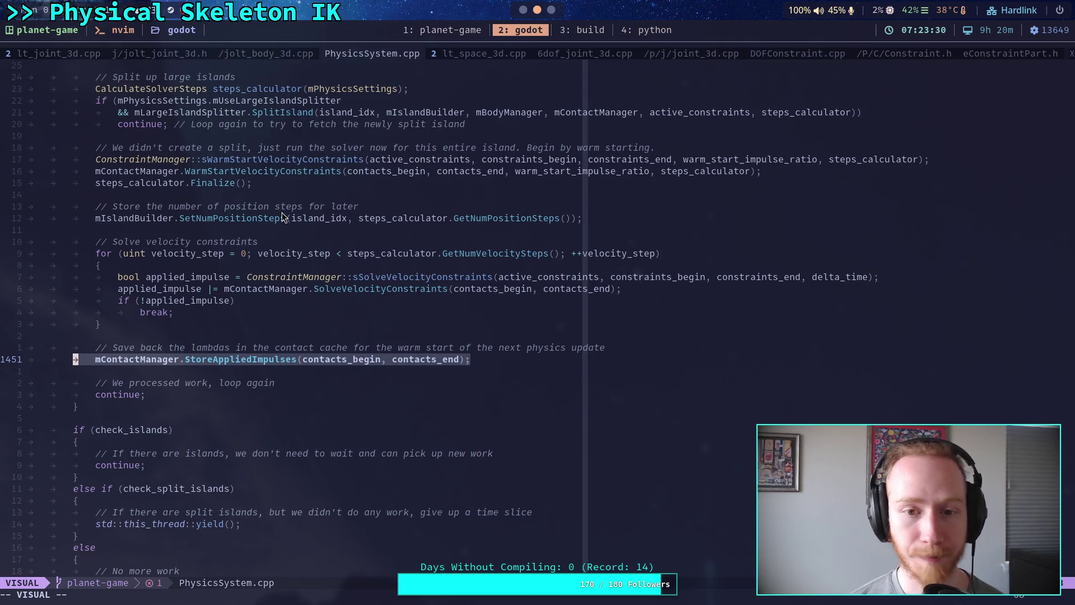
{"action": "left_click", "coordinate": [282, 212]}
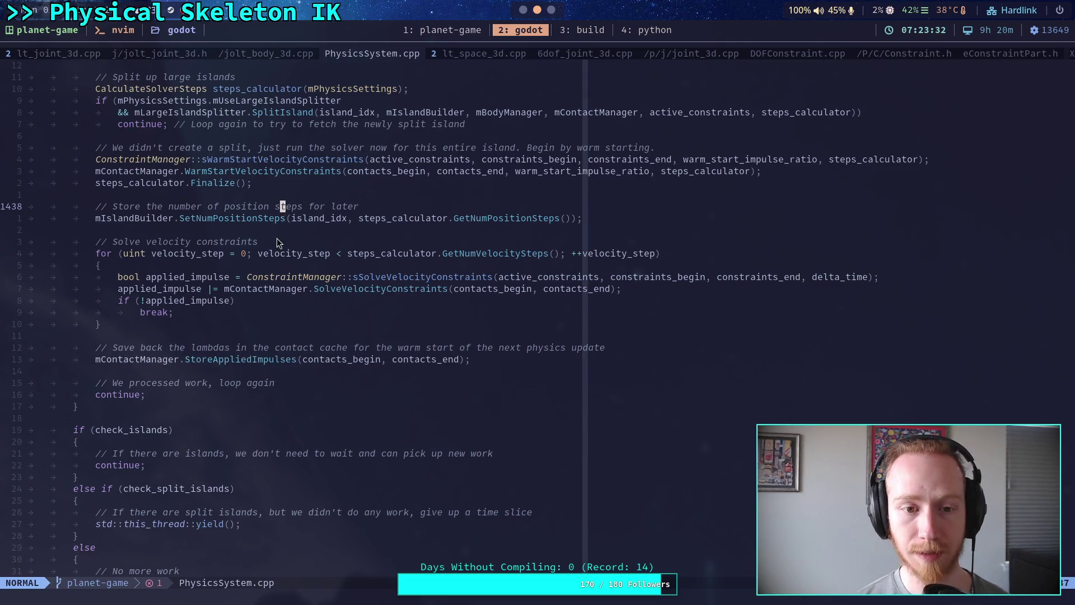
{"action": "left_click", "coordinate": [278, 240]}
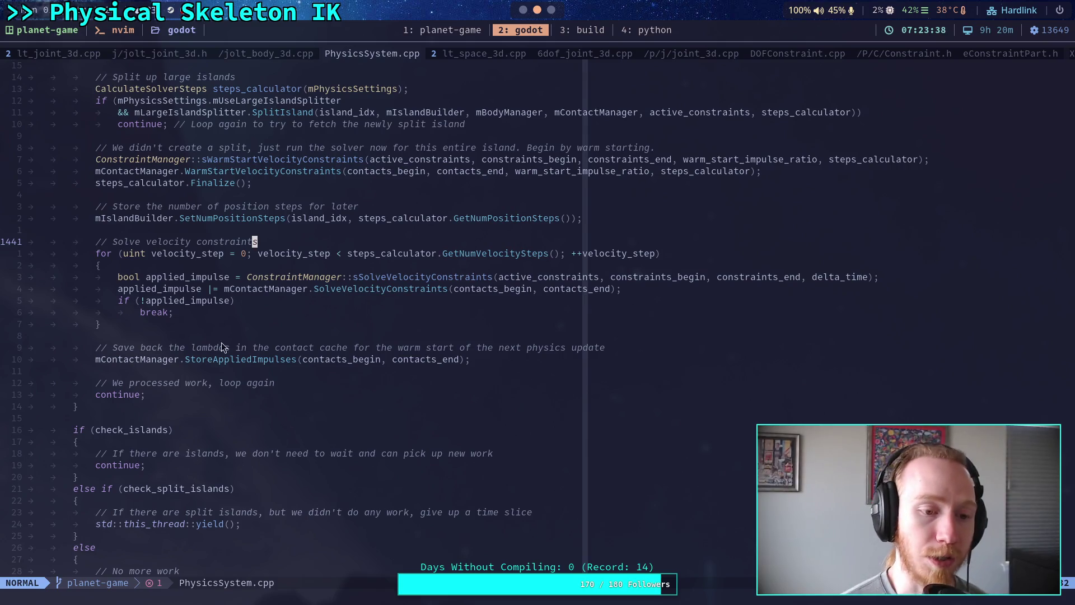
{"action": "left_click", "coordinate": [241, 335]}
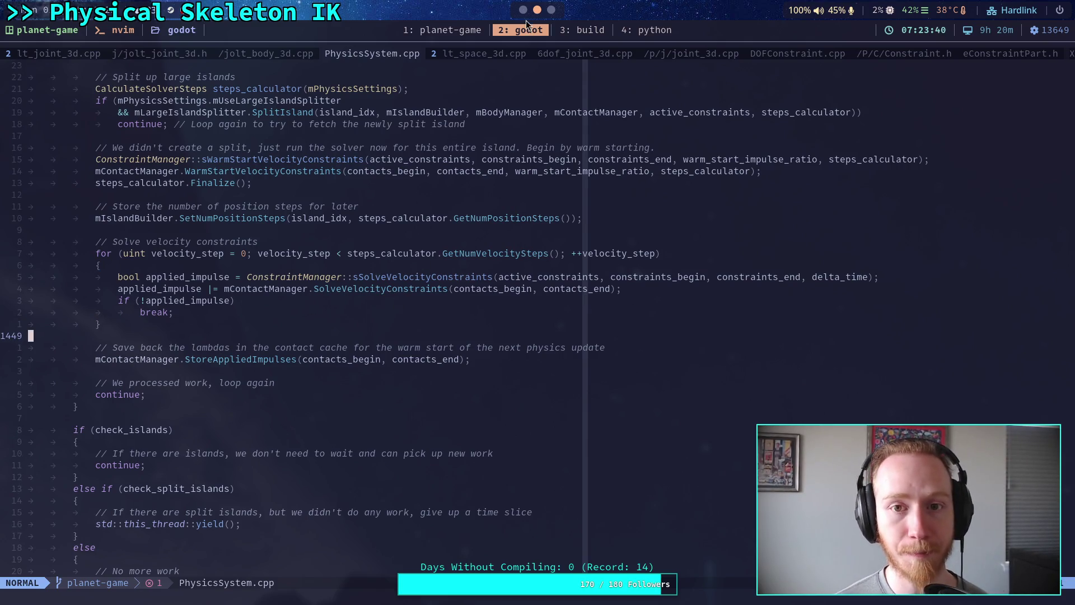
{"action": "key", "text": "alt+Tab"}
{"action": "scroll", "coordinate": [414, 322], "scroll_direction": "down", "scroll_amount": 3}
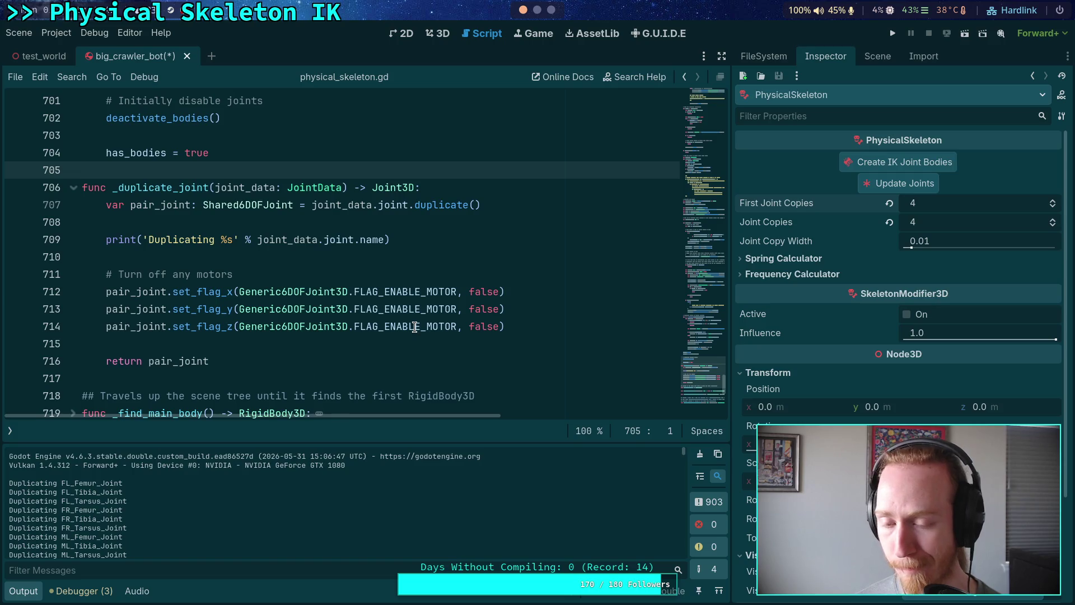
- Return to the Neovim workspace and pick the jolt_space_3d.cpp file
{"action": "left_click", "coordinate": [537, 10]}
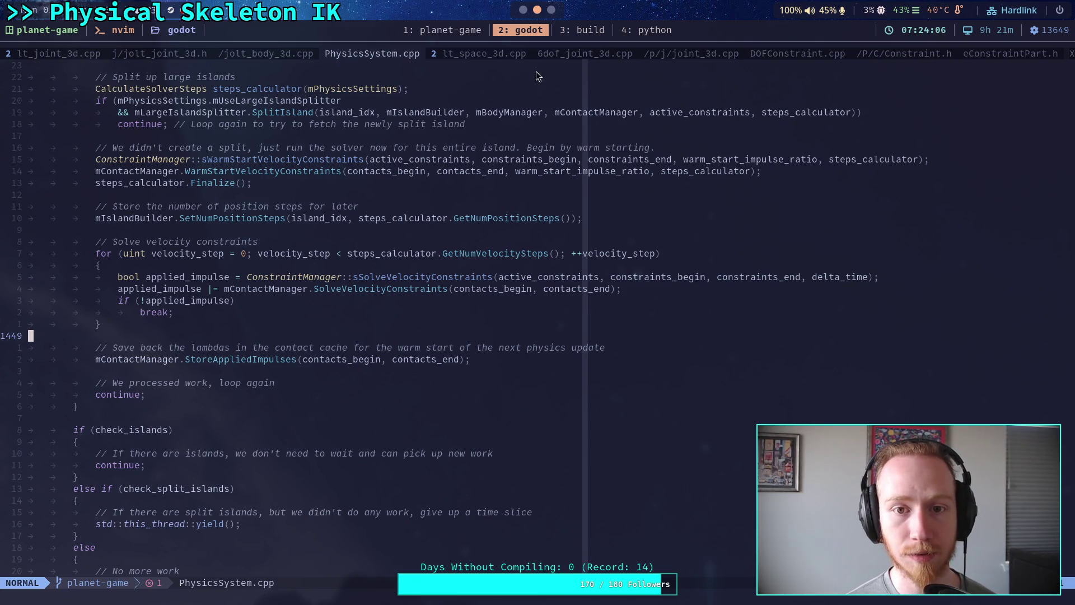
{"action": "left_click", "coordinate": [482, 54]}
- Live-grep the project for sSolveVel and preview the ConstraintManager and line-1356 matches
{"action": "left_click", "coordinate": [509, 195]}
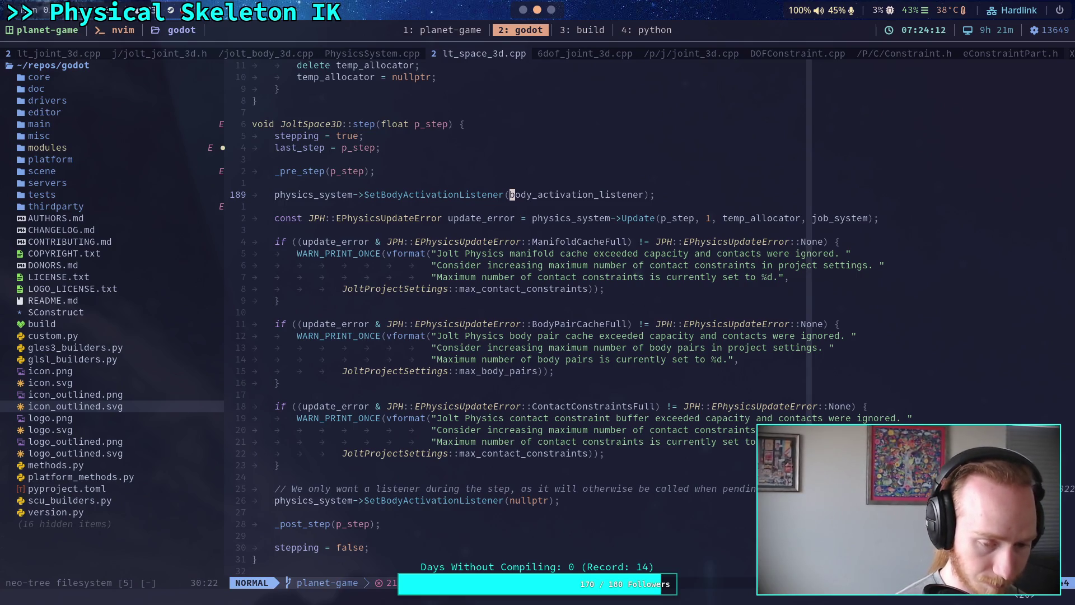
{"action": "key", "text": "space"}
{"action": "type", "text": "fgsSolveVel"}
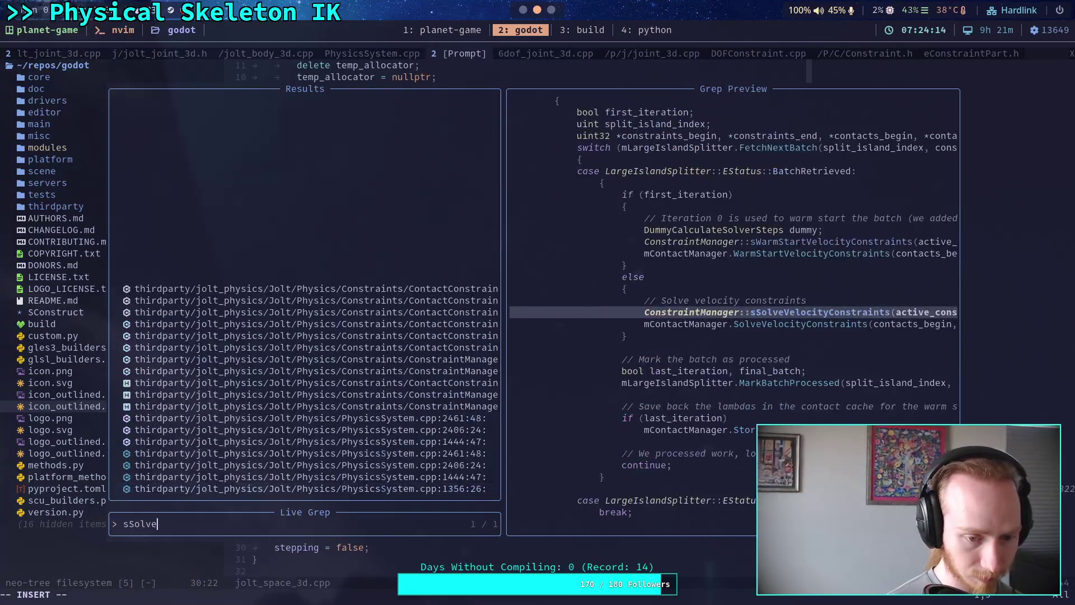
{"action": "key", "text": "Up"}
{"action": "key", "text": "Up"}
{"action": "key", "text": "Up"}
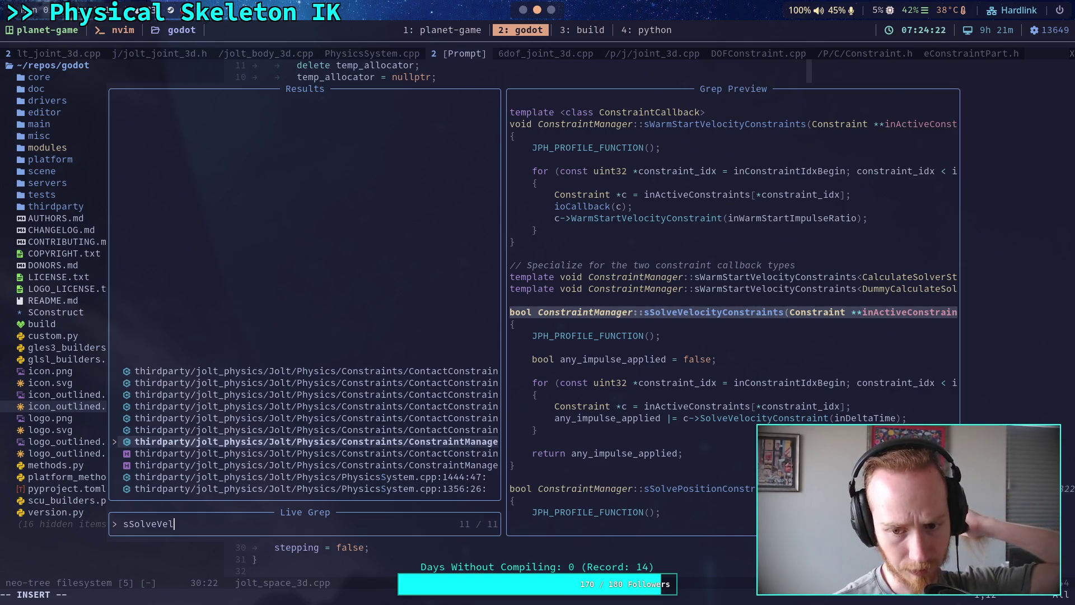
{"action": "key", "text": "Down"}
{"action": "key", "text": "Down"}
{"action": "key", "text": "Down"}
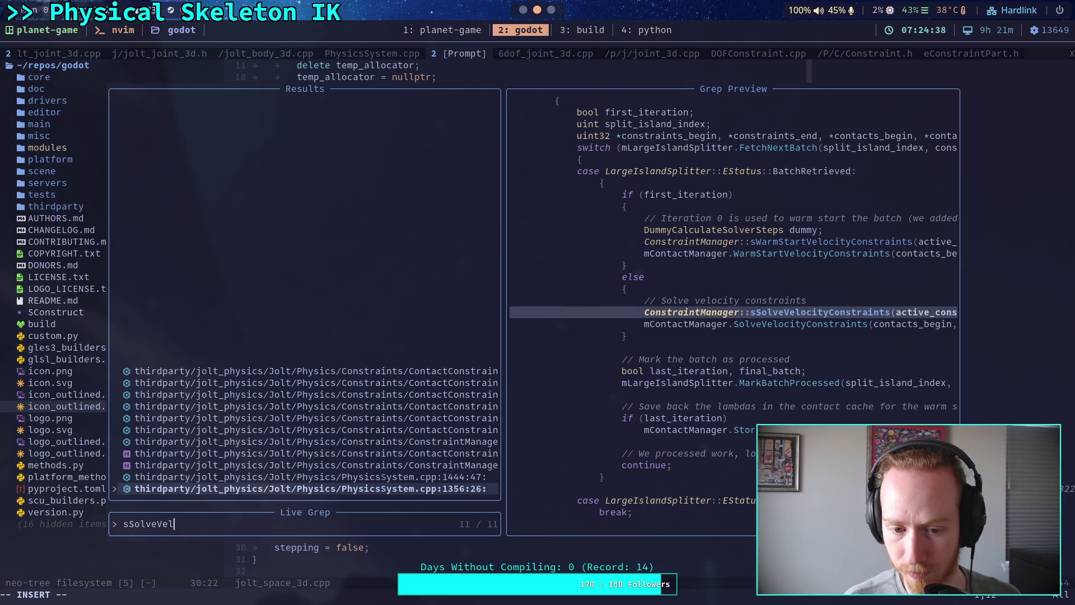
- Compare the PhysicsSystem.cpp matches at lines 1444 and 1356, settling on line 1444
{"action": "left_click", "coordinate": [310, 476]}
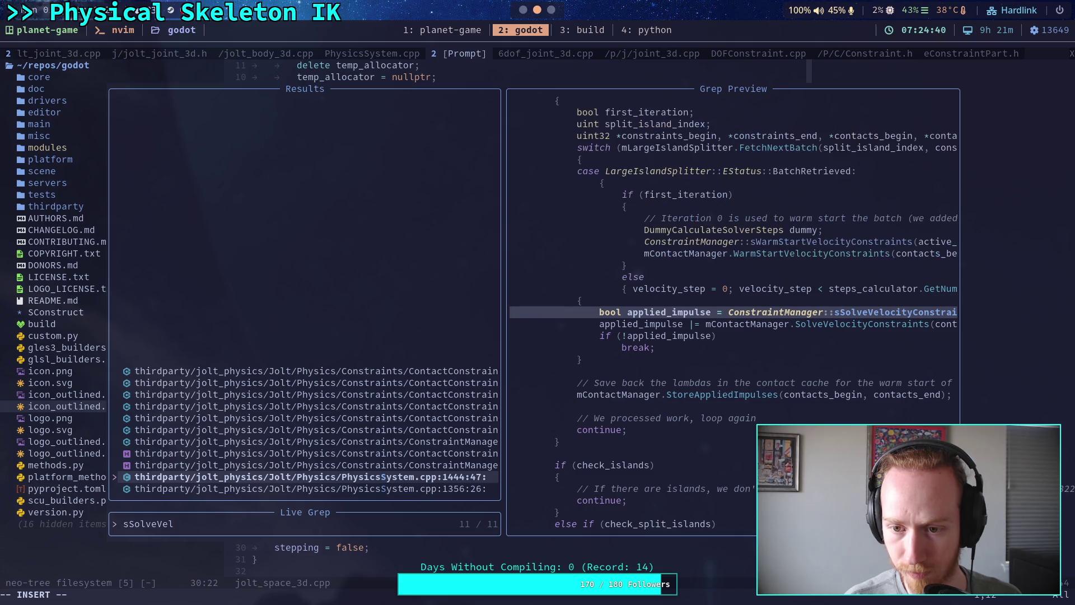
{"action": "left_click", "coordinate": [310, 488]}
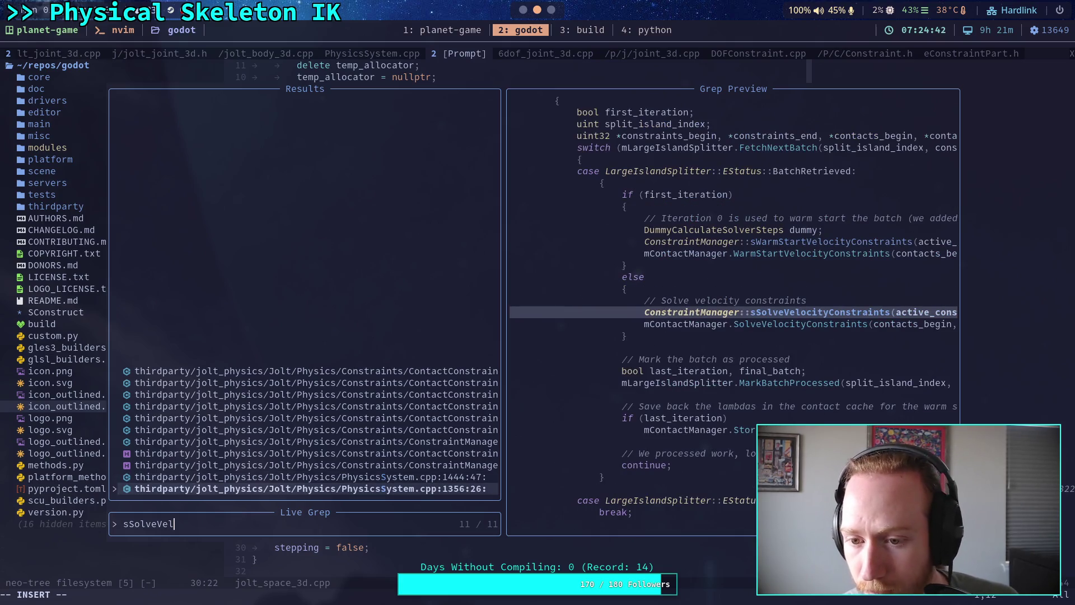
{"action": "left_click", "coordinate": [310, 476]}
{"action": "left_click", "coordinate": [310, 488]}
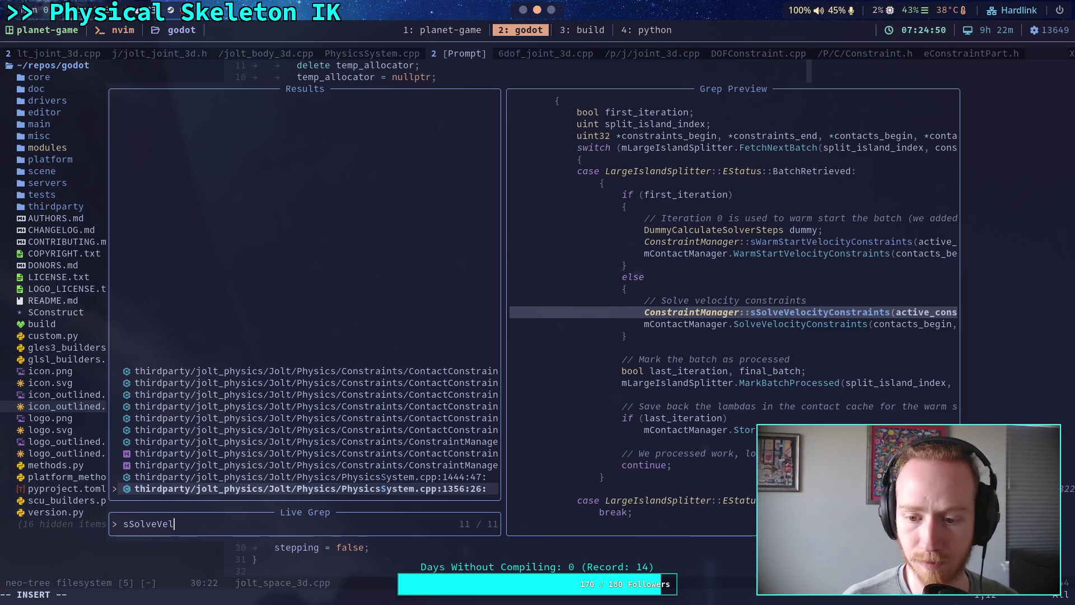
{"action": "left_click", "coordinate": [311, 477]}
- Open PhysicsSystem.cpp at line 1444 and scroll up to JobSolveVelocityConstraints' header and back
{"action": "key", "text": "Return"}
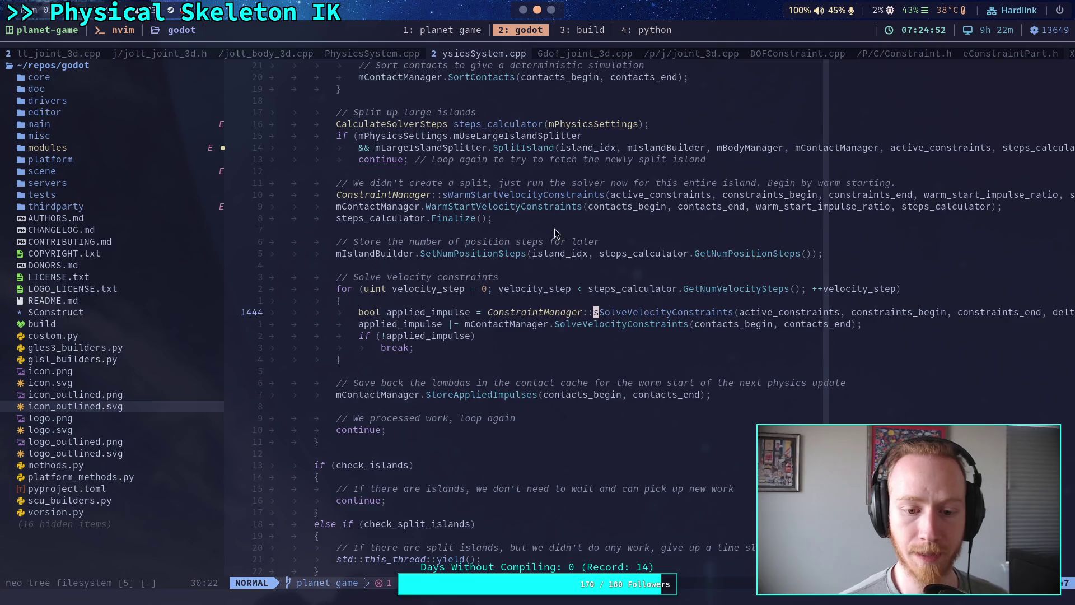
{"action": "scroll", "coordinate": [557, 252], "scroll_direction": "down", "scroll_amount": 6}
{"action": "scroll", "coordinate": [577, 332], "scroll_direction": "up", "scroll_amount": 20}
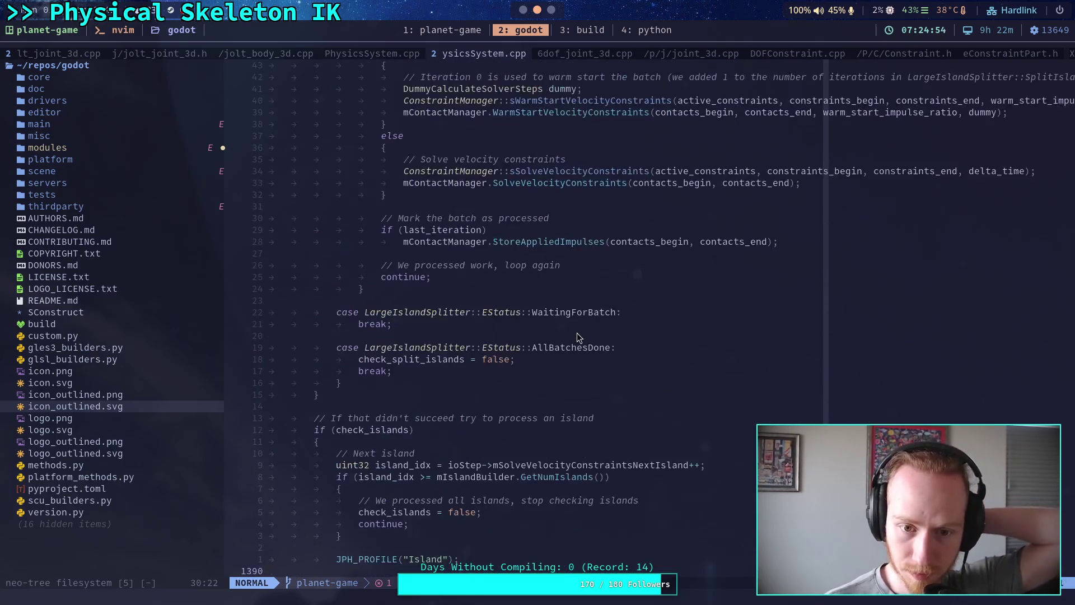
{"action": "scroll", "coordinate": [576, 332], "scroll_direction": "up", "scroll_amount": 7}
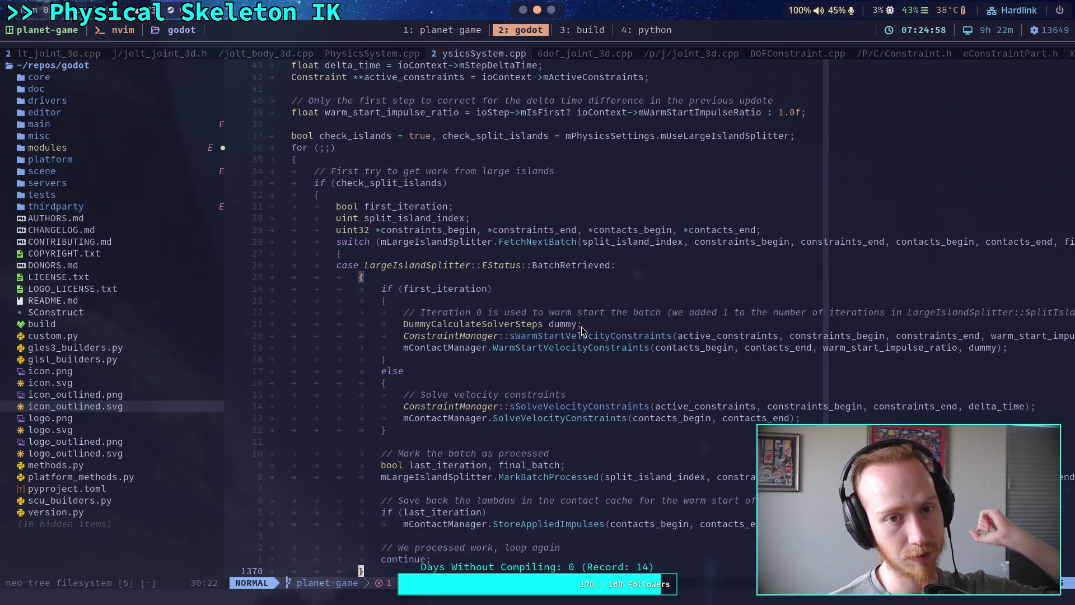
{"action": "scroll", "coordinate": [582, 331], "scroll_direction": "up", "scroll_amount": 4}
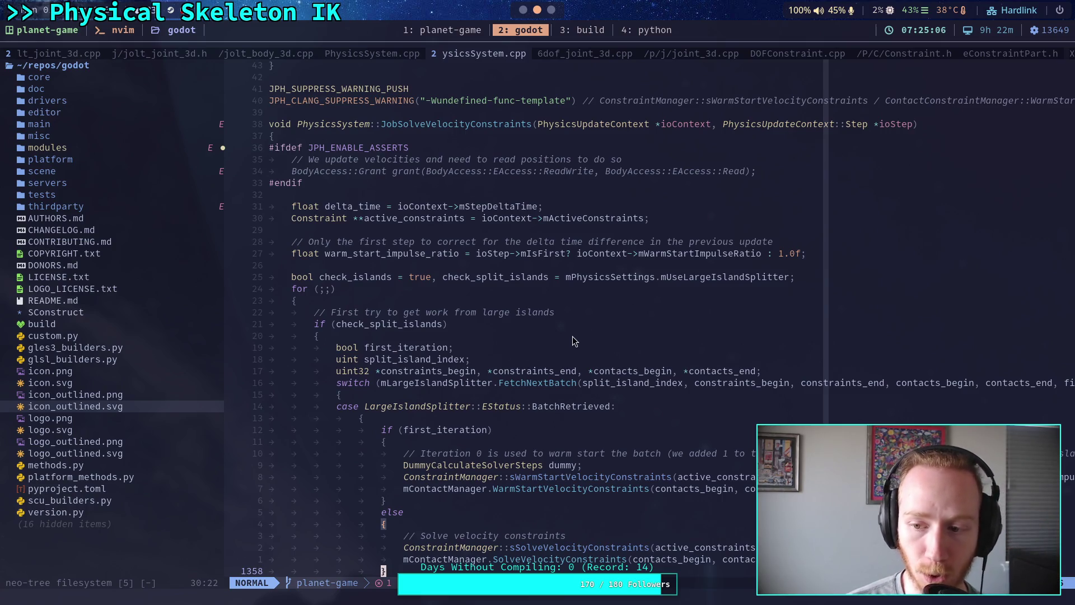
{"action": "scroll", "coordinate": [571, 337], "scroll_direction": "down", "scroll_amount": 3}
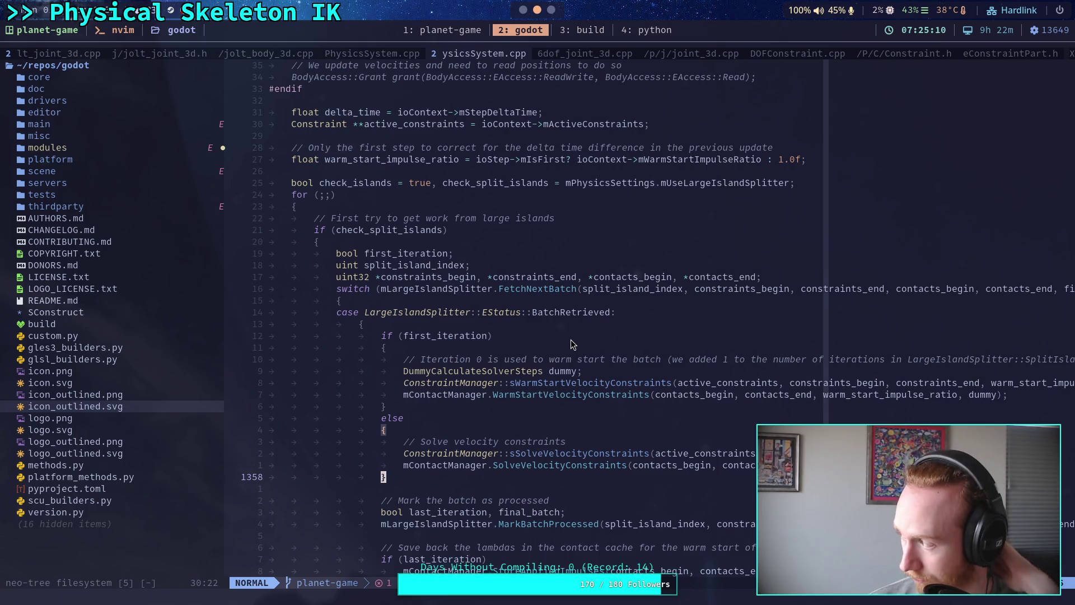
{"action": "scroll", "coordinate": [570, 339], "scroll_direction": "down", "scroll_amount": 10}
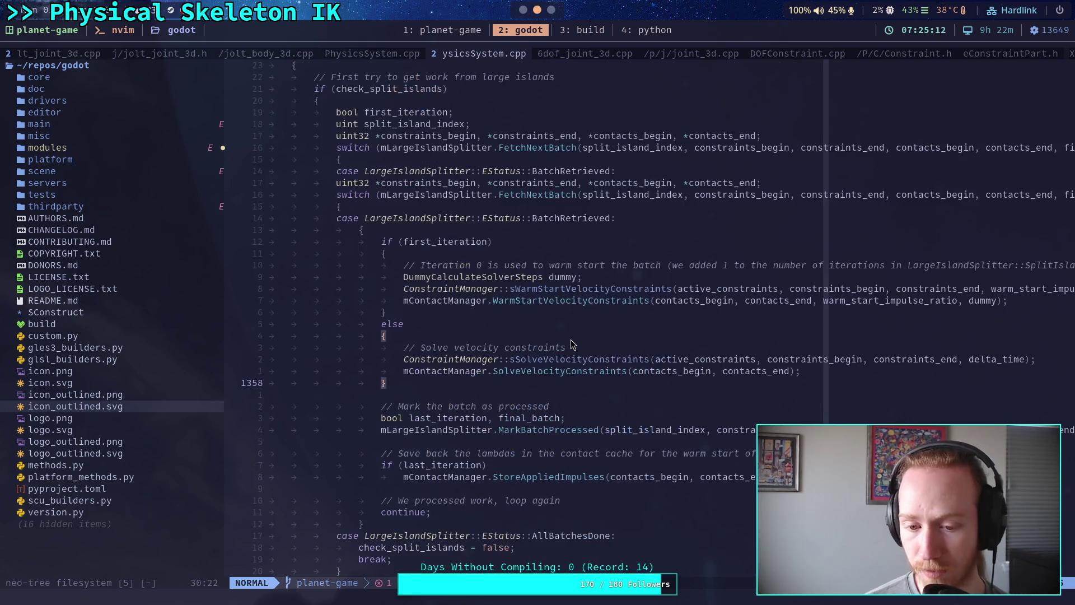
{"action": "scroll", "coordinate": [569, 339], "scroll_direction": "down", "scroll_amount": 7}
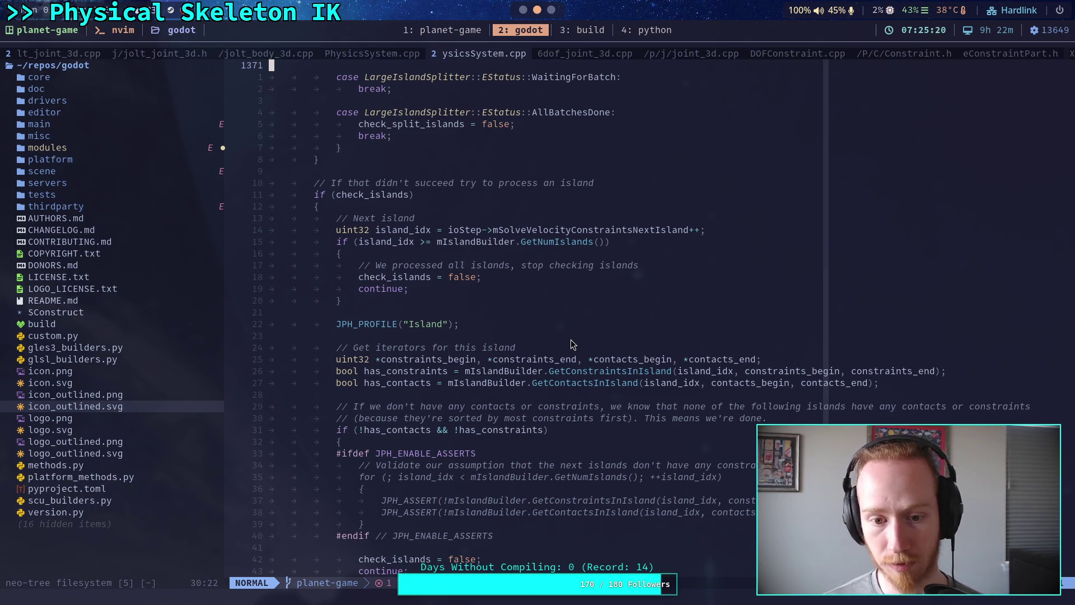
{"action": "scroll", "coordinate": [570, 339], "scroll_direction": "down", "scroll_amount": 4}
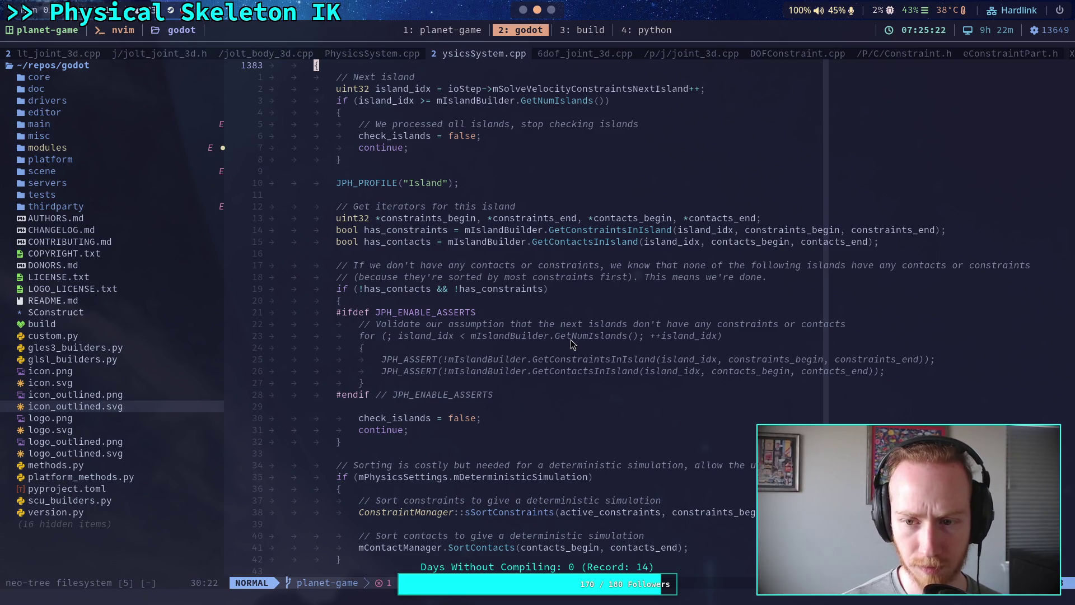
{"action": "scroll", "coordinate": [570, 339], "scroll_direction": "down", "scroll_amount": 5}
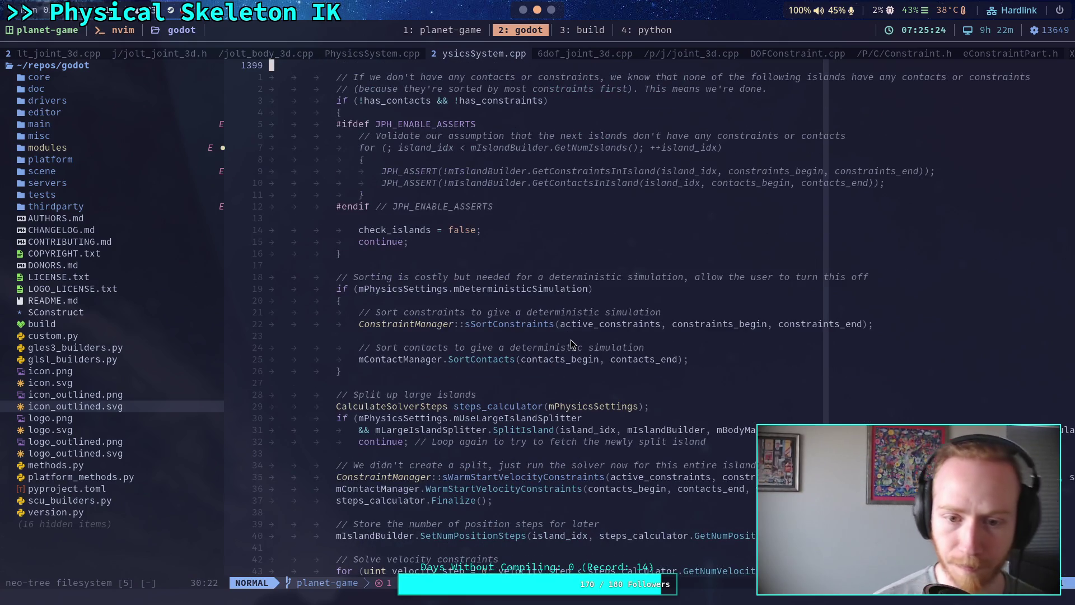
{"action": "scroll", "coordinate": [571, 343], "scroll_direction": "down", "scroll_amount": 1}
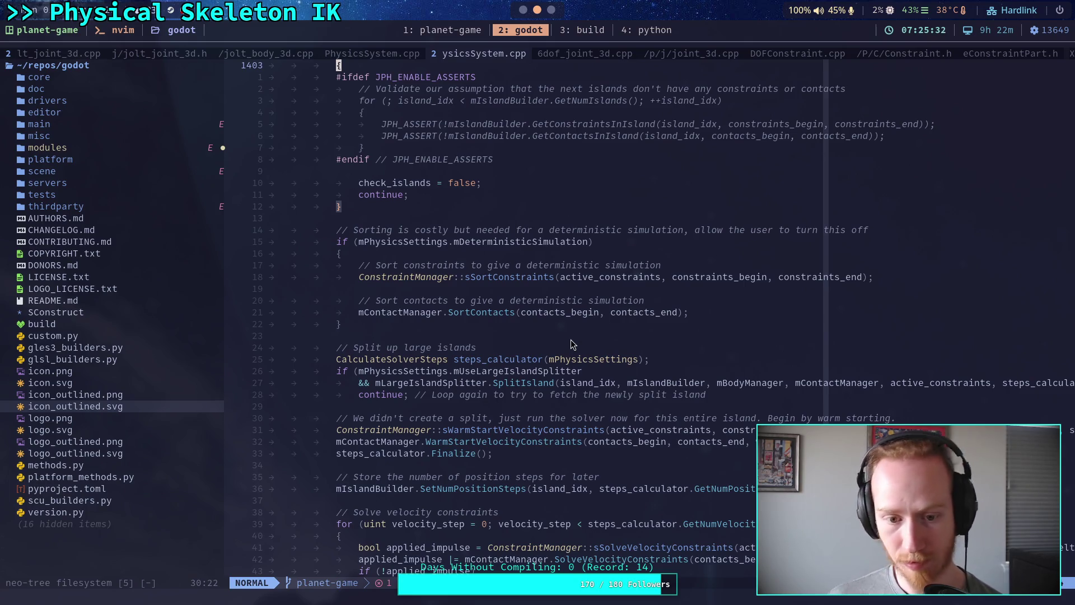
{"action": "scroll", "coordinate": [570, 342], "scroll_direction": "down", "scroll_amount": 2}
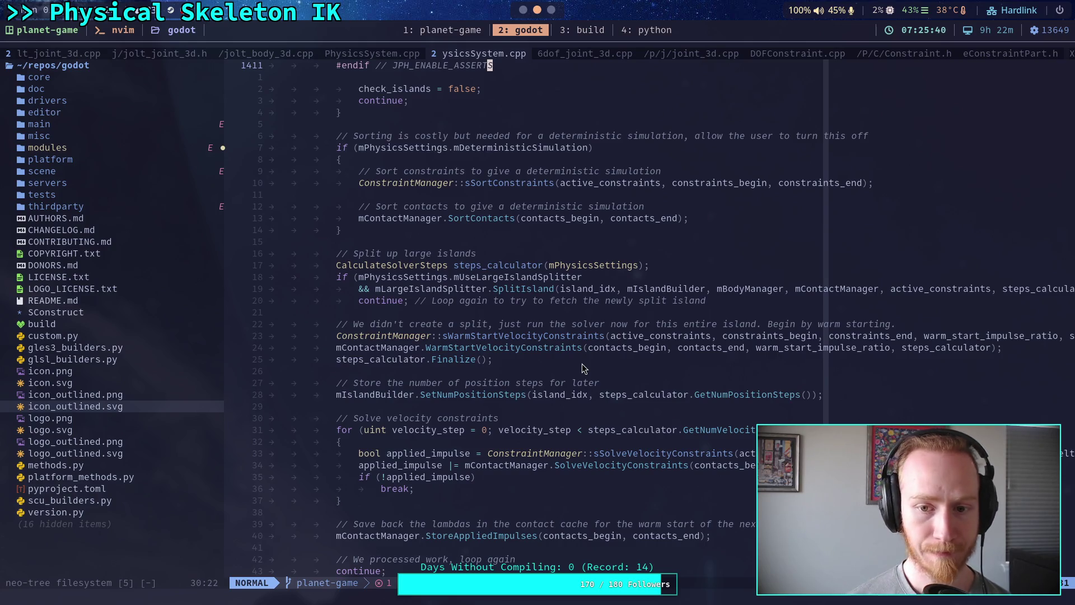
{"action": "scroll", "coordinate": [562, 365], "scroll_direction": "down", "scroll_amount": 1}
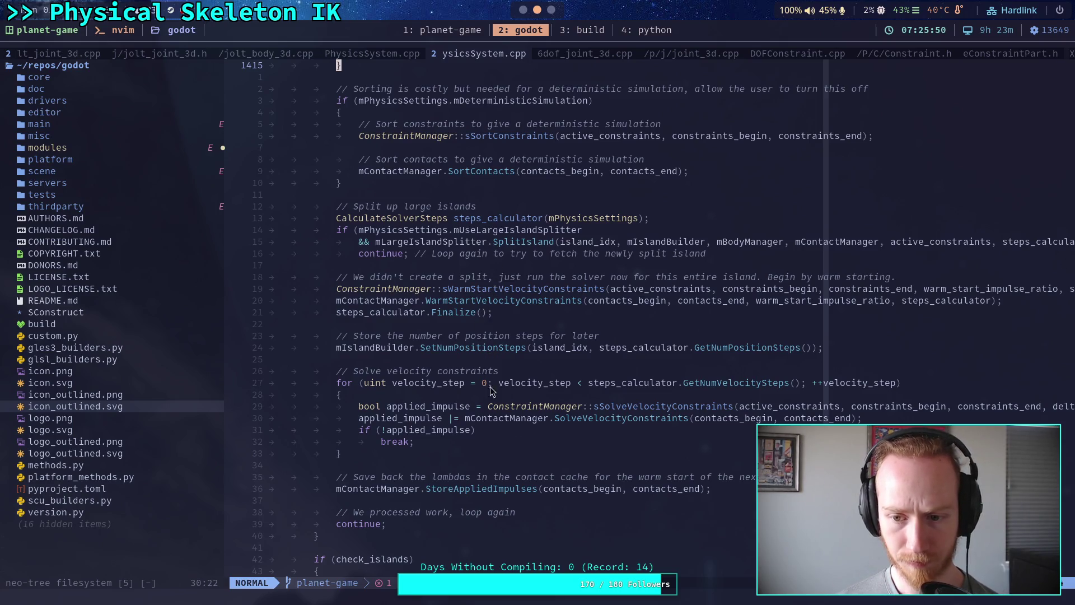
{"action": "left_click", "coordinate": [657, 383]}
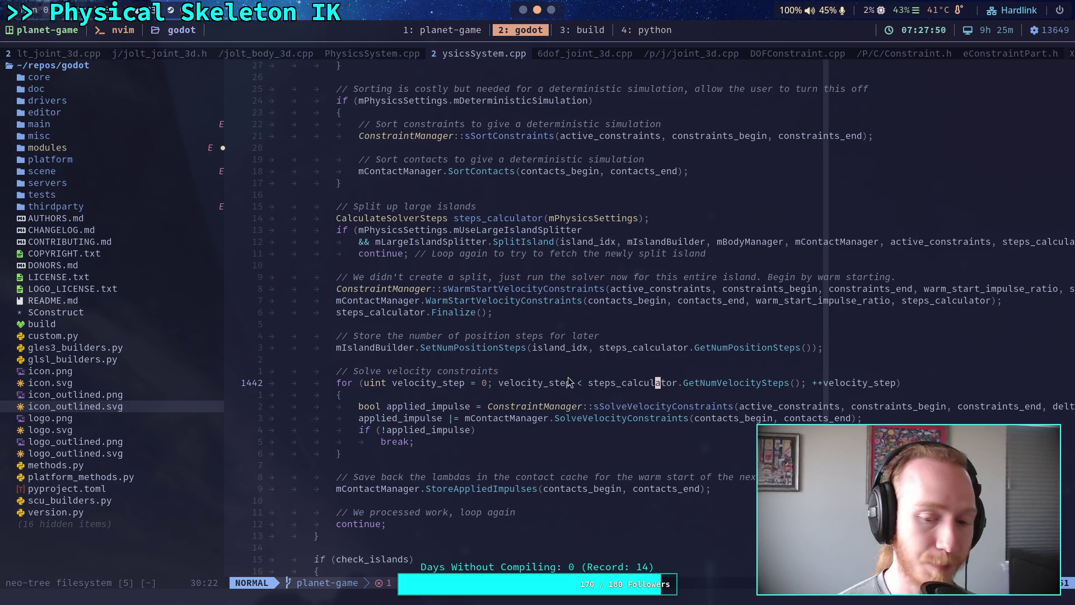
{"action": "left_click", "coordinate": [498, 464]}
{"action": "scroll", "coordinate": [497, 448], "scroll_direction": "up", "scroll_amount": 4}
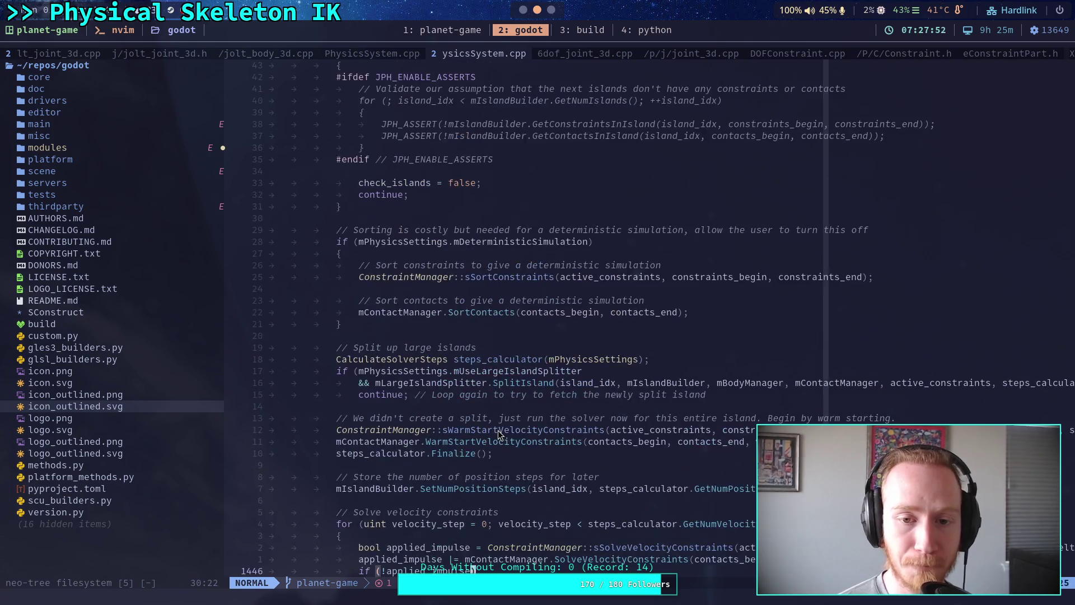
{"action": "left_click", "coordinate": [463, 338]}
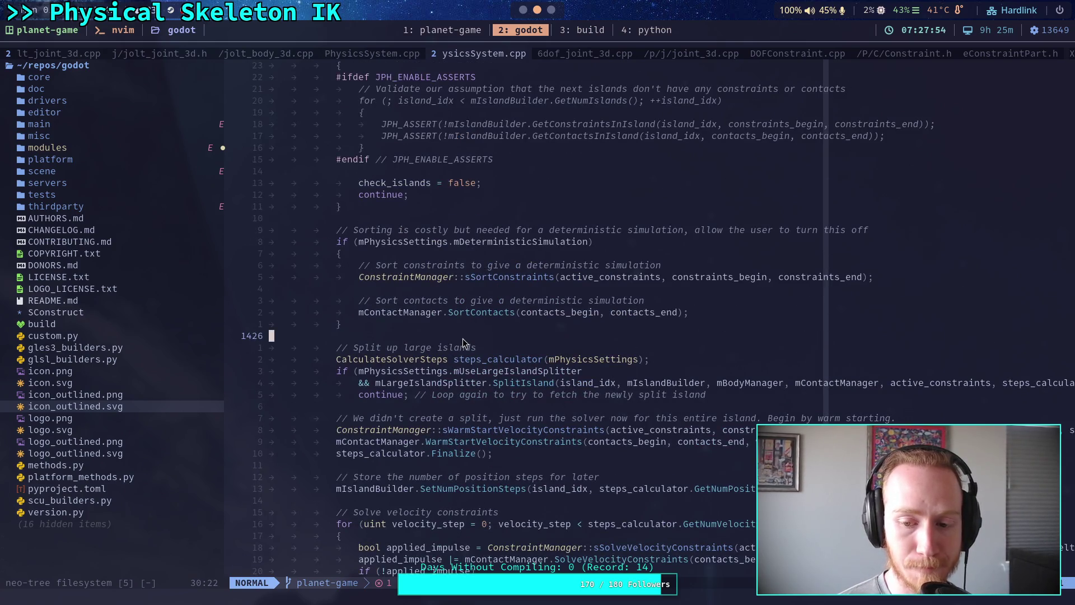
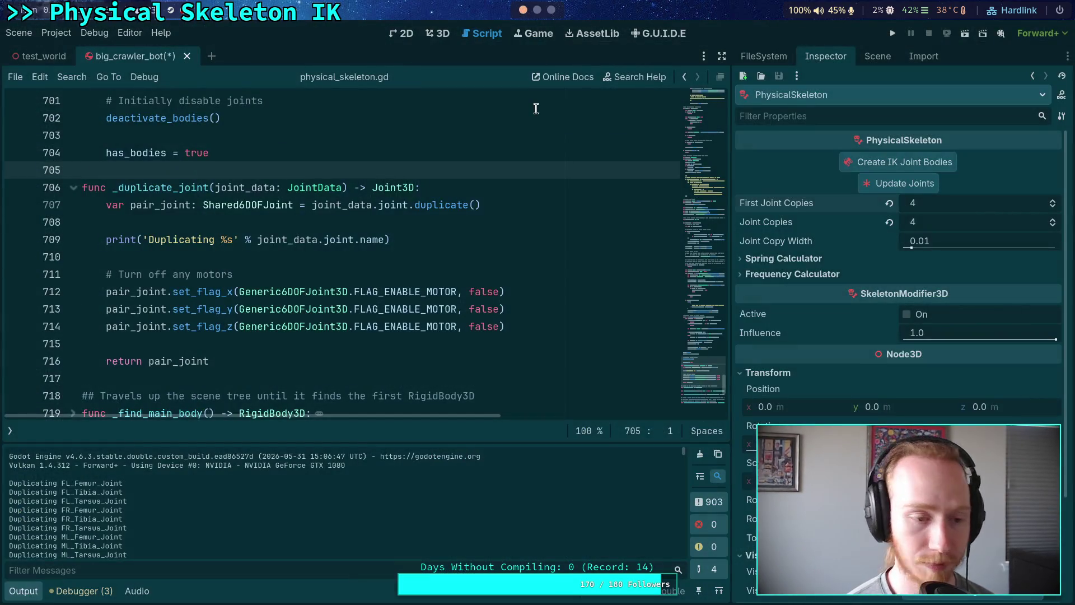
- Leave Godot for the empty desktop workspace 3 and bring up the application launcher
{"action": "key", "text": "super+3"}
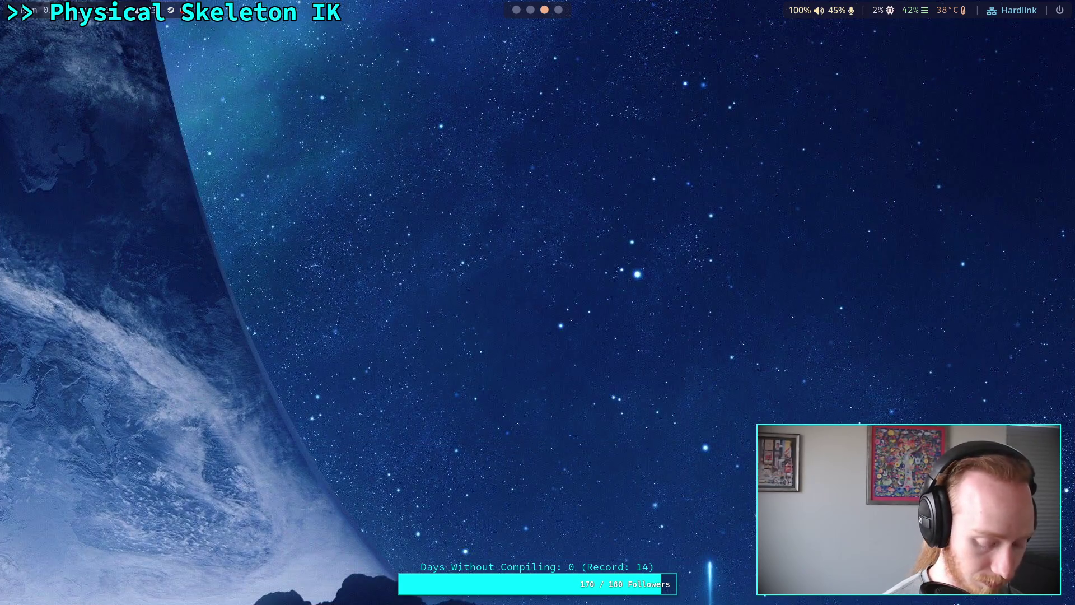
{"action": "key", "text": "super+d"}
- Launch Obsidian from the launcher and scroll the Crawler Bot note to Goals of a leg
{"action": "type", "text": "ink"}
{"action": "key", "text": "Return"}
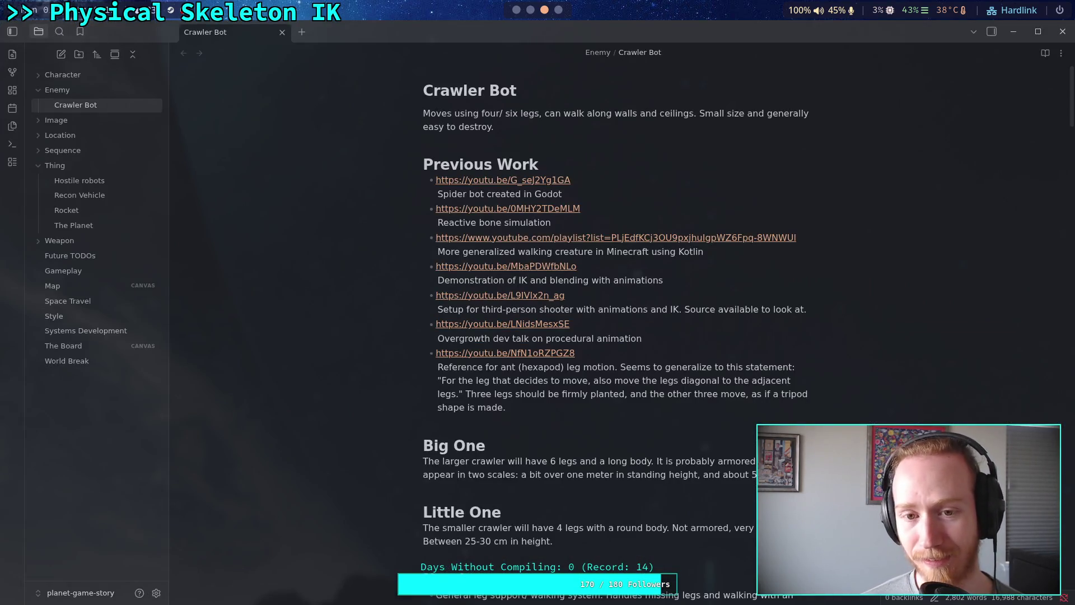
{"action": "scroll", "coordinate": [632, 322], "scroll_direction": "down", "scroll_amount": 10}
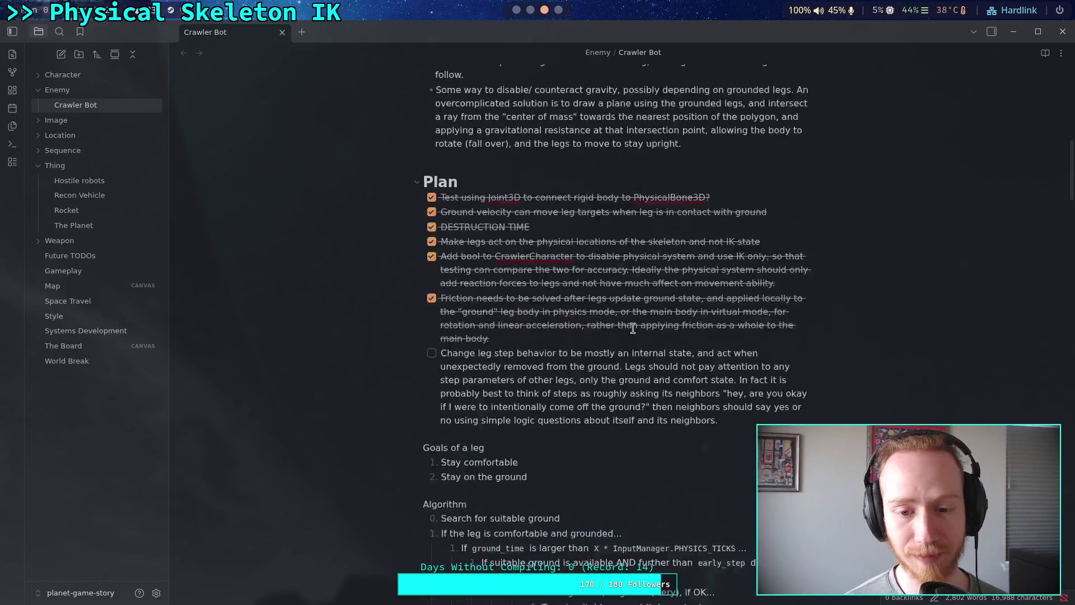
{"action": "scroll", "coordinate": [633, 323], "scroll_direction": "up", "scroll_amount": 4}
{"action": "scroll", "coordinate": [632, 322], "scroll_direction": "down", "scroll_amount": 8}
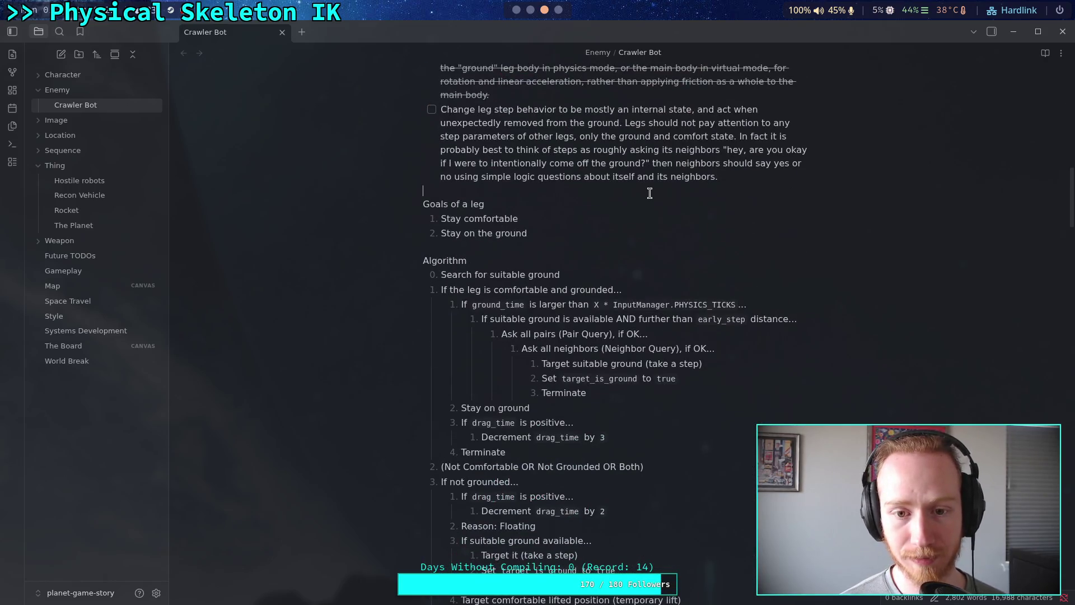
- Add a '# TODO NOW FOR LEG PHYSICS' heading above Goals of a leg
{"action": "key", "text": "Return"}
{"action": "key", "text": "Return"}
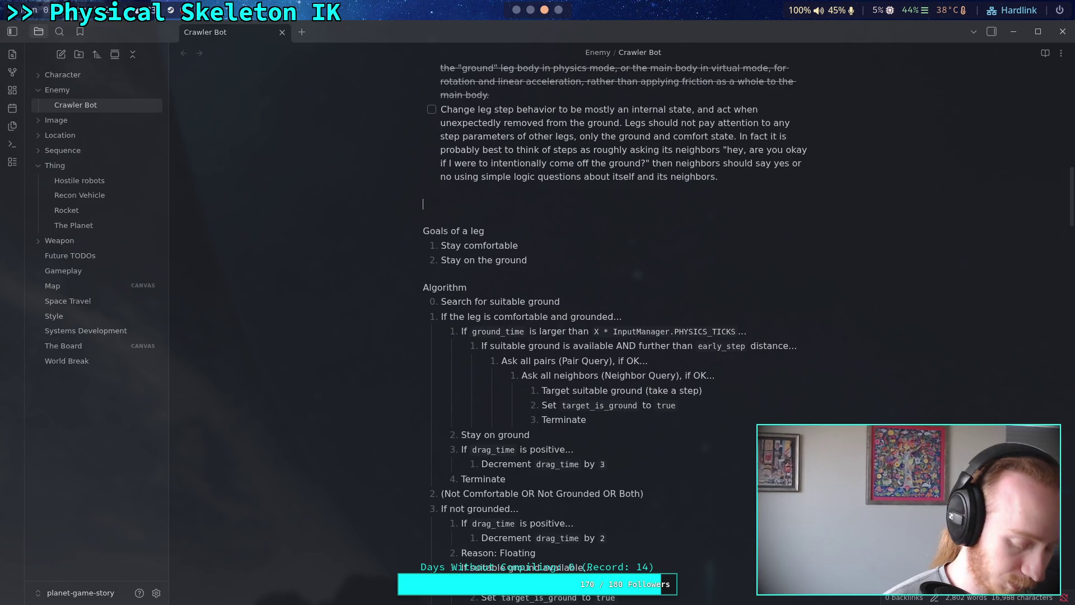
{"action": "type", "text": "# TOD"}
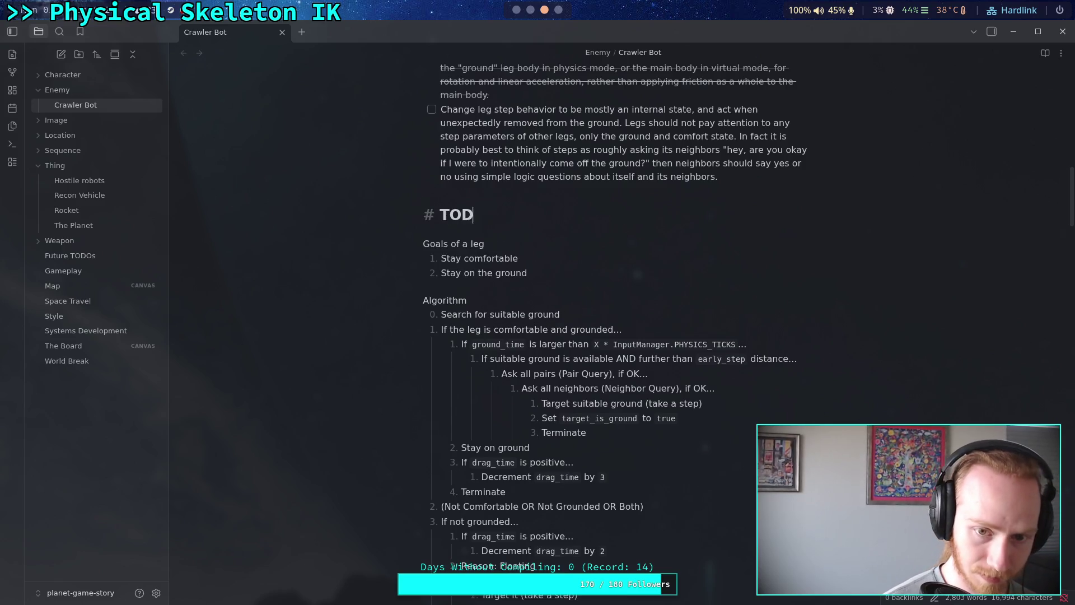
{"action": "type", "text": "O NOW FOR S"}
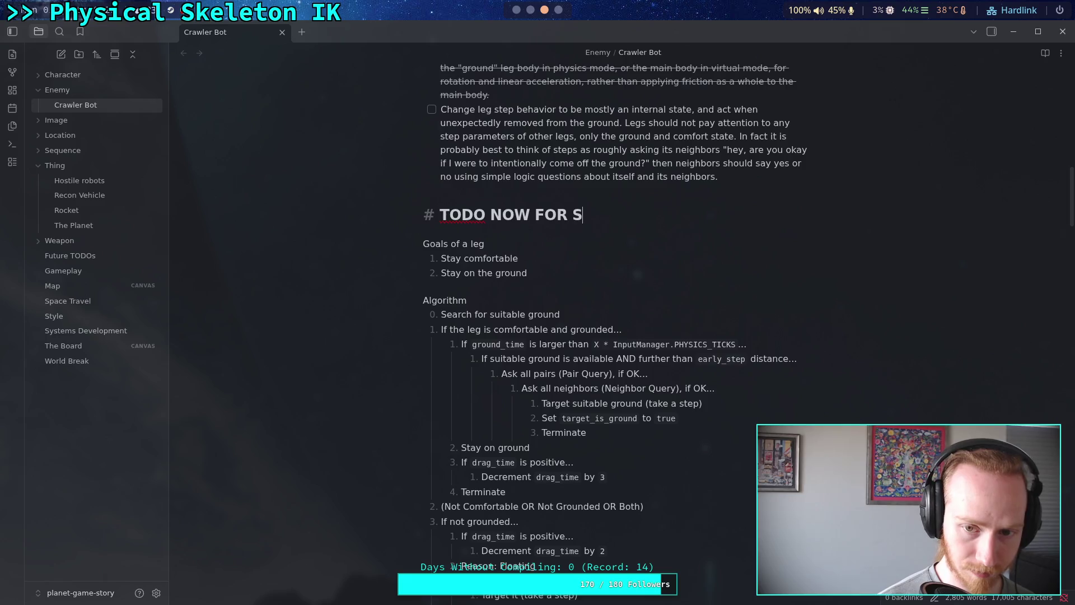
{"action": "key", "text": "BackSpace"}
{"action": "type", "text": "LEG PHYSICS"}
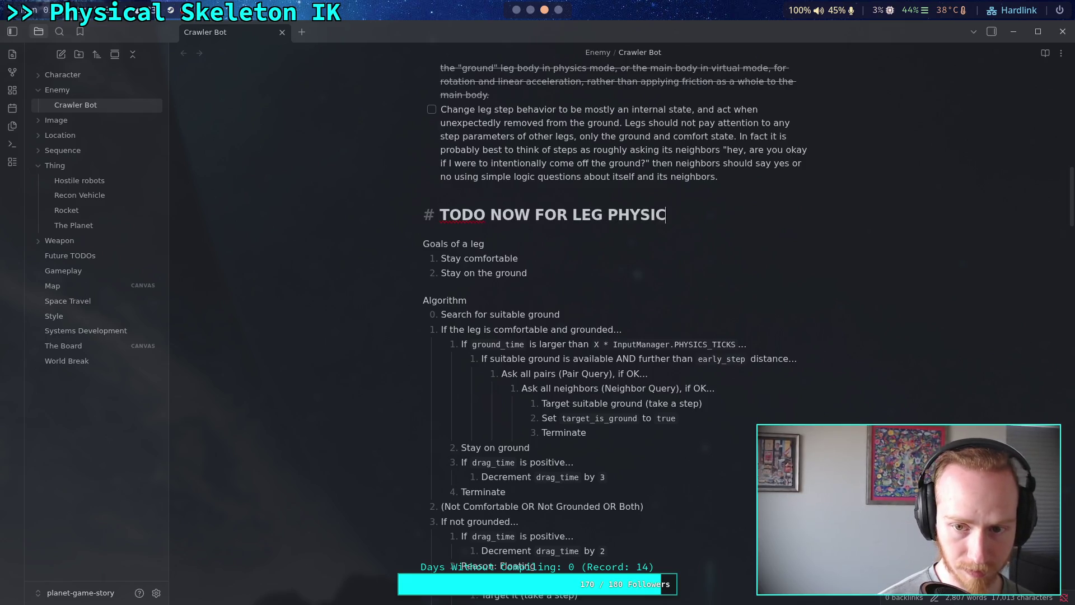
{"action": "key", "text": "BackSpace"}
{"action": "key", "text": "BackSpace"}
{"action": "type", "text": "CS"}
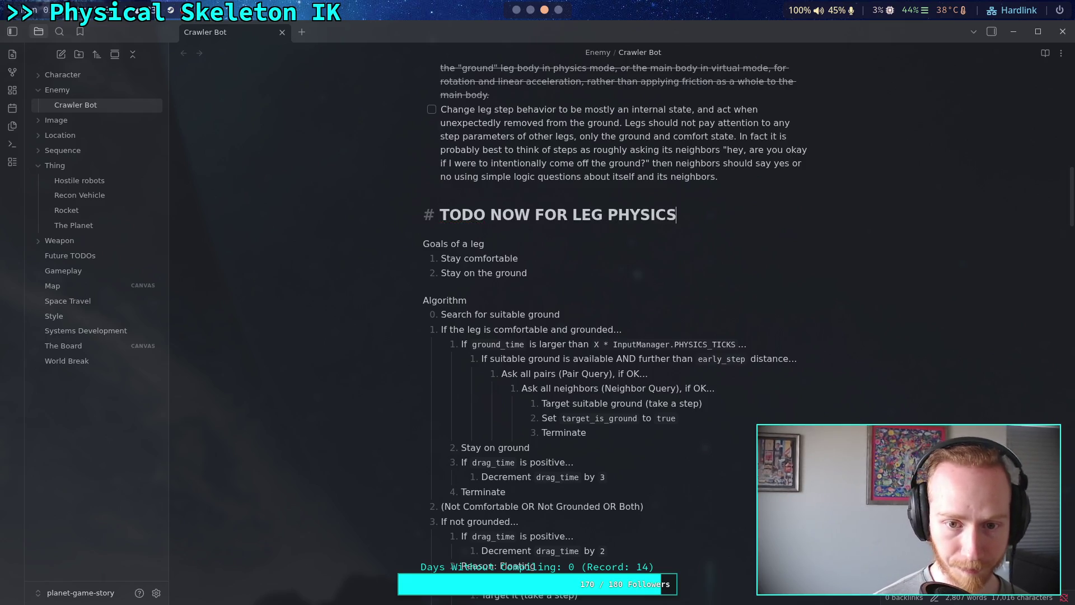
{"action": "key", "text": "Return"}
- Write that slider joints go on each IK child joint, matching the first joint's Z rotation
{"action": "type", "text": "Slap "}
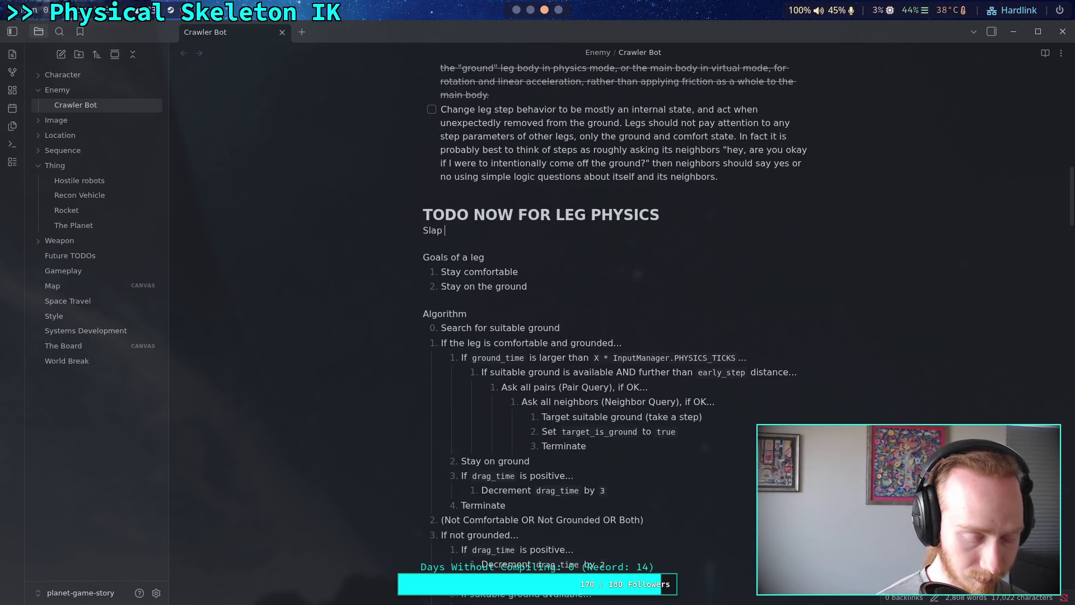
{"action": "type", "text": "slider joints "}
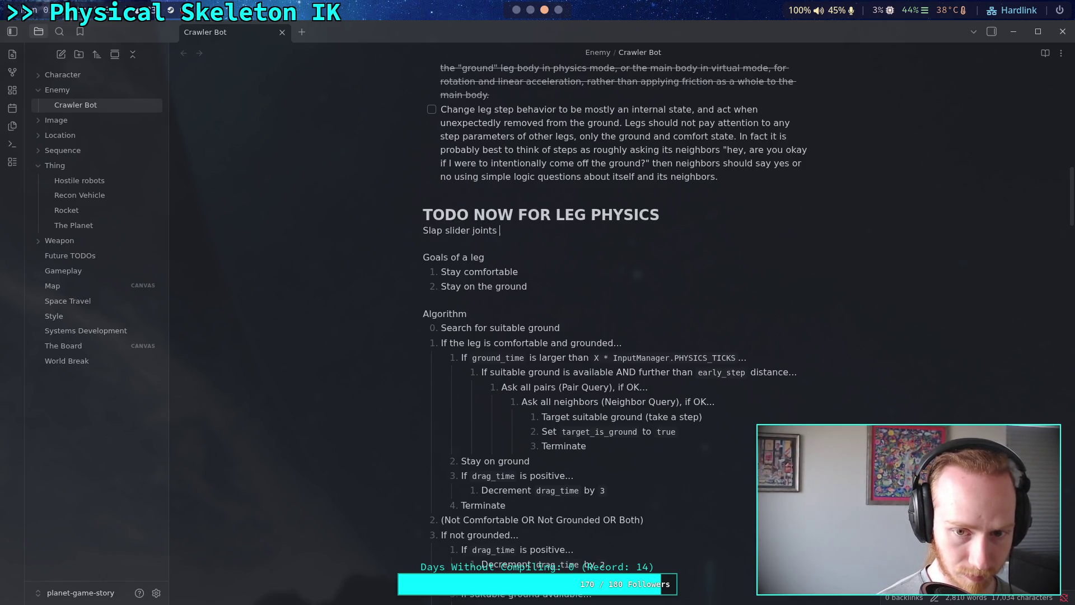
{"action": "type", "text": "on each s"}
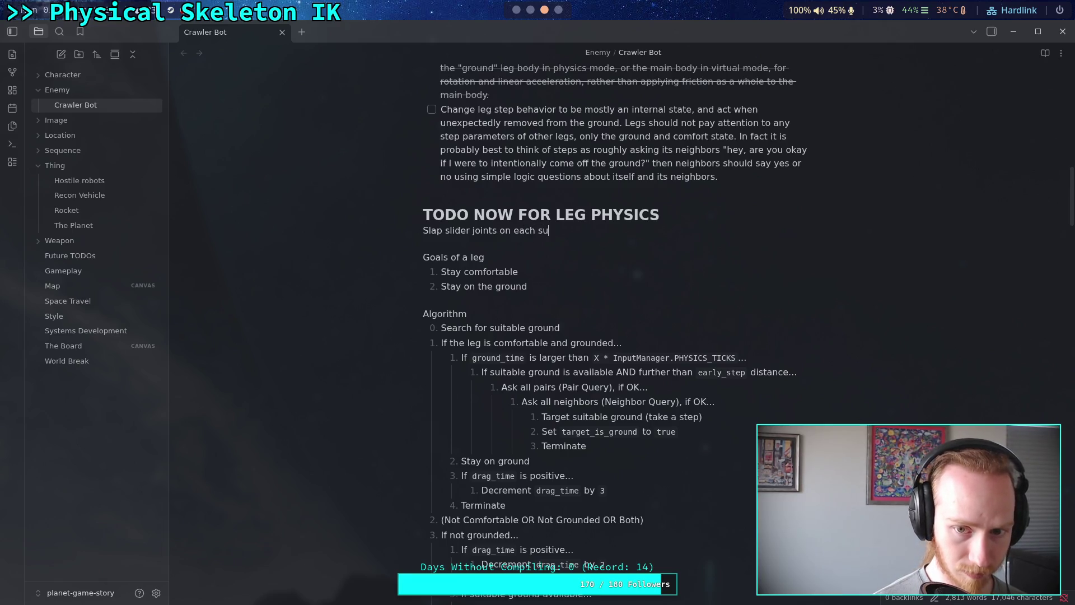
{"action": "key", "text": "BackSpace"}
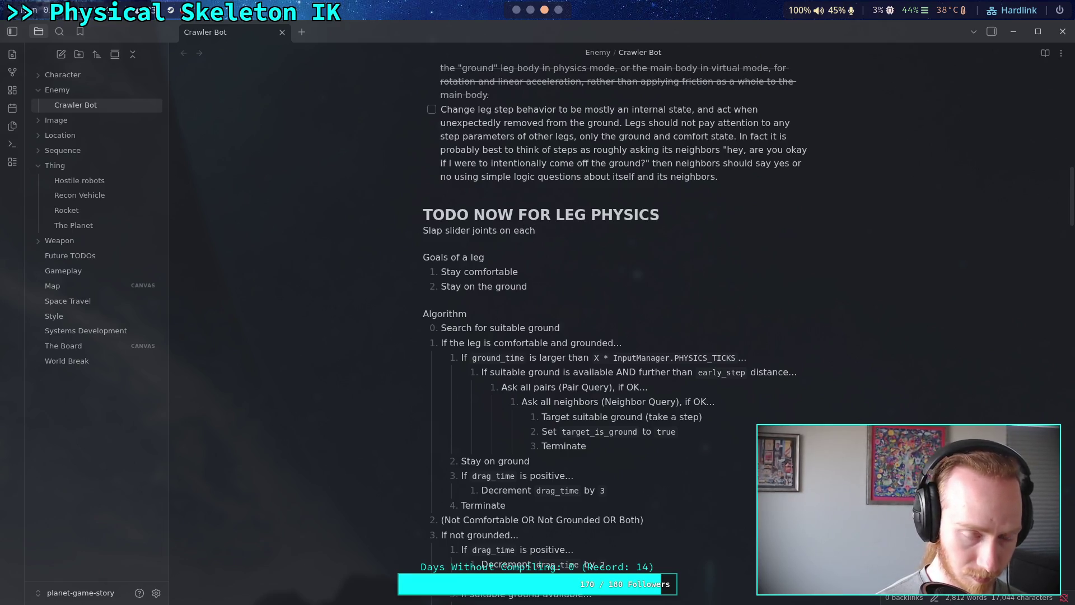
{"action": "type", "text": " child j"}
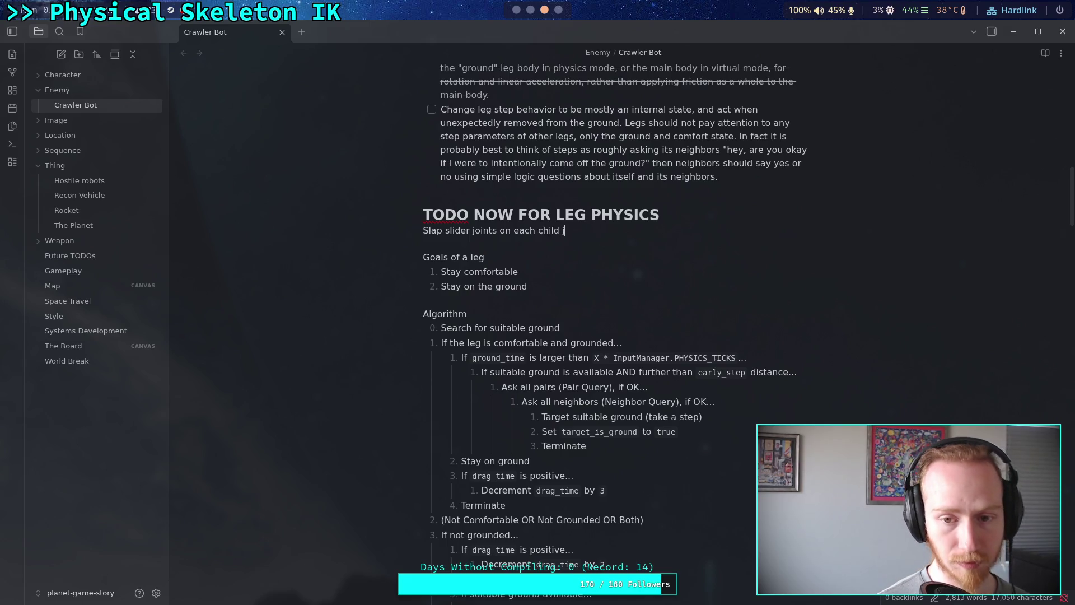
{"action": "type", "text": "oint of the l"}
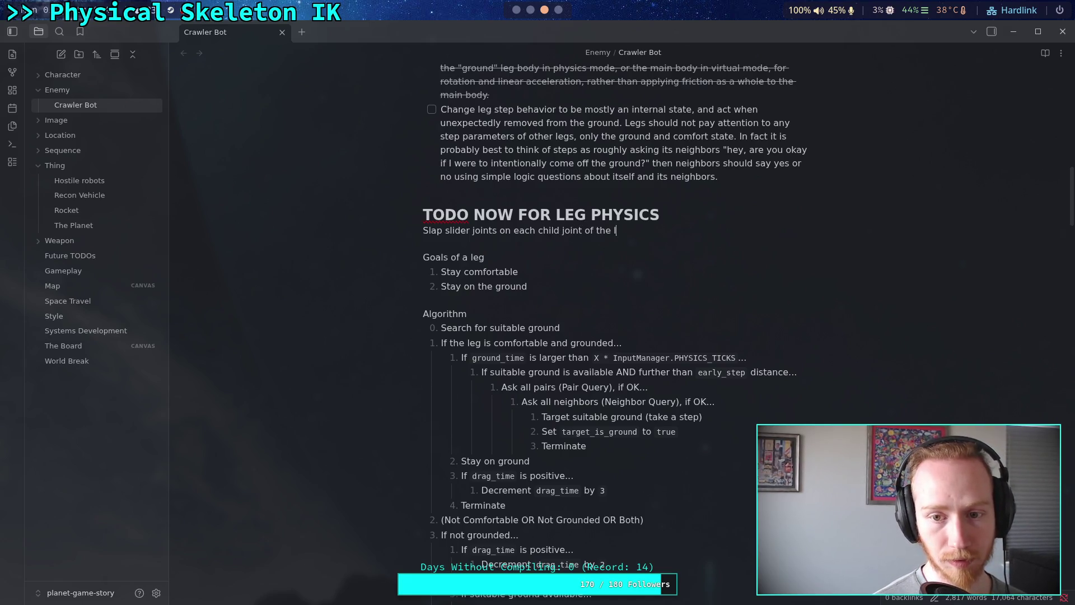
{"action": "type", "text": "K chain, "}
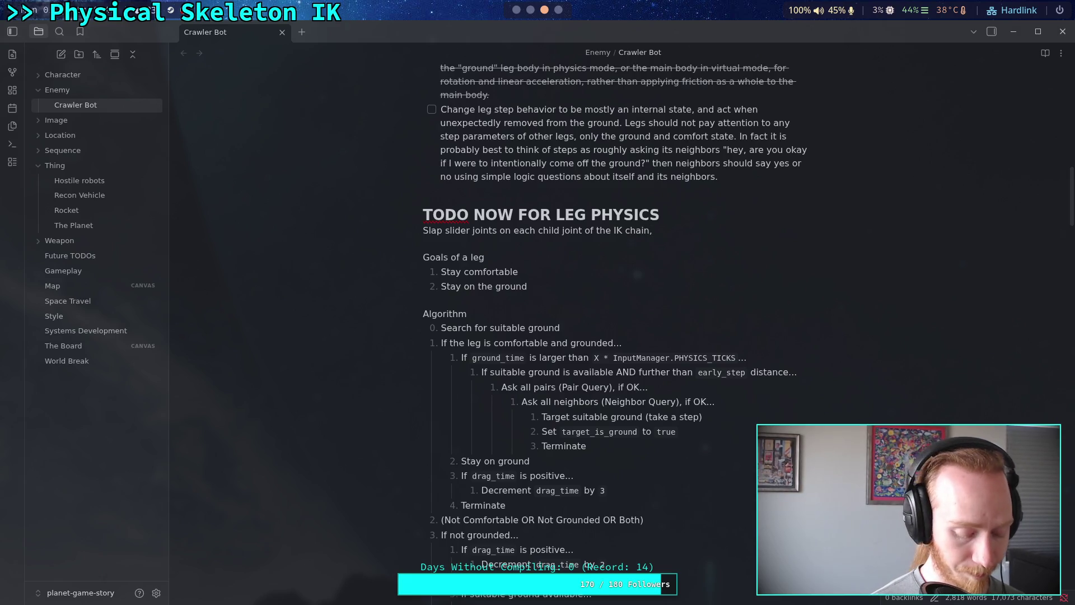
{"action": "type", "text": "update t"}
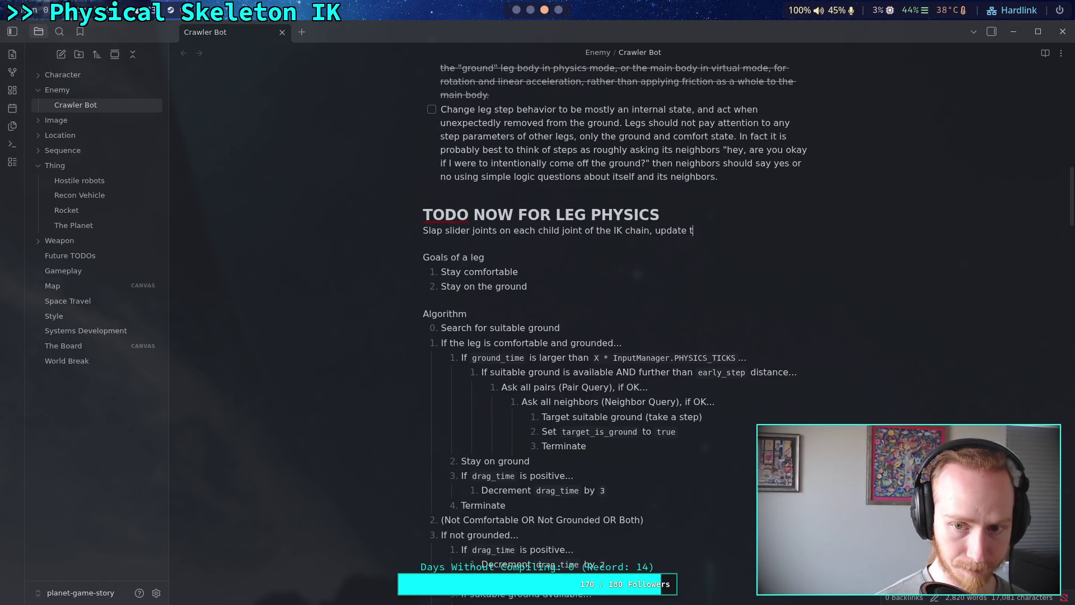
{"action": "type", "text": "heir rotat"}
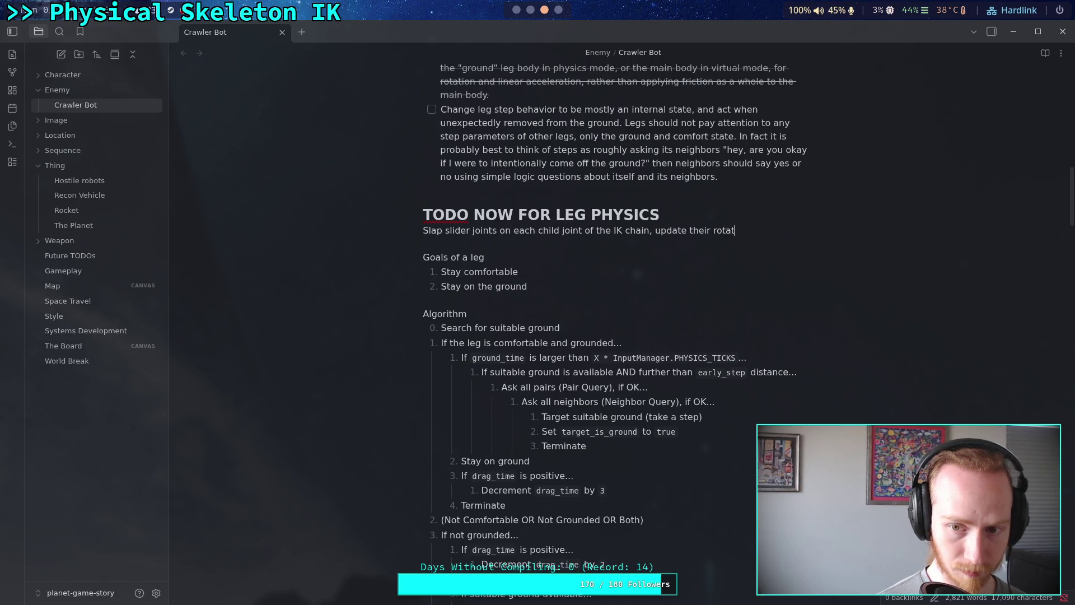
{"action": "type", "text": "ions to"}
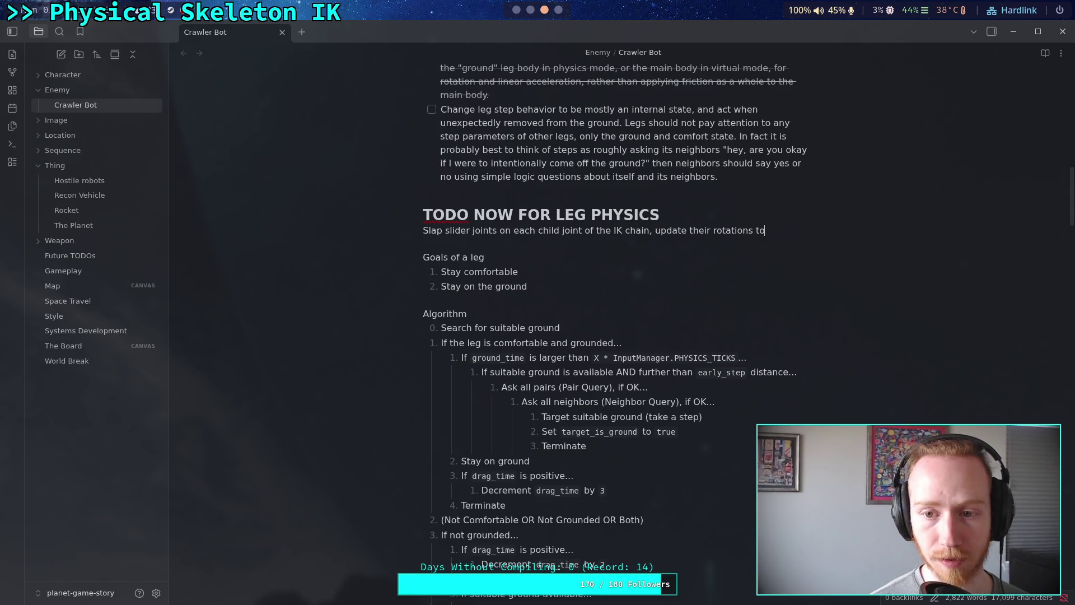
{"action": "key", "text": "BackSpace"}
{"action": "key", "text": "BackSpace"}
{"action": "key", "text": "BackSpace"}
{"action": "type", "text": "Z rota"}
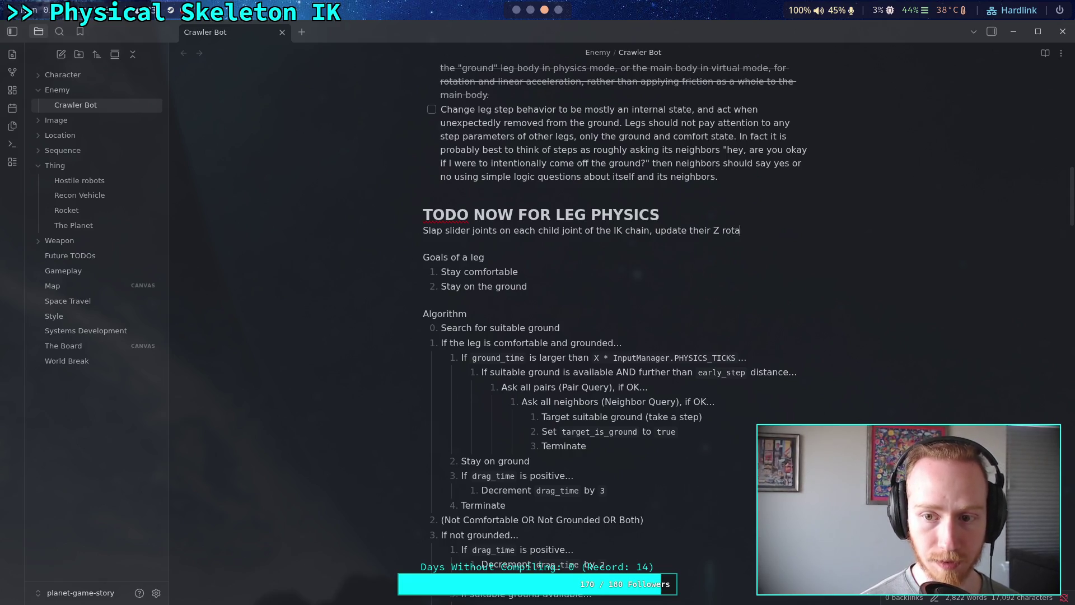
{"action": "type", "text": "tions to match "}
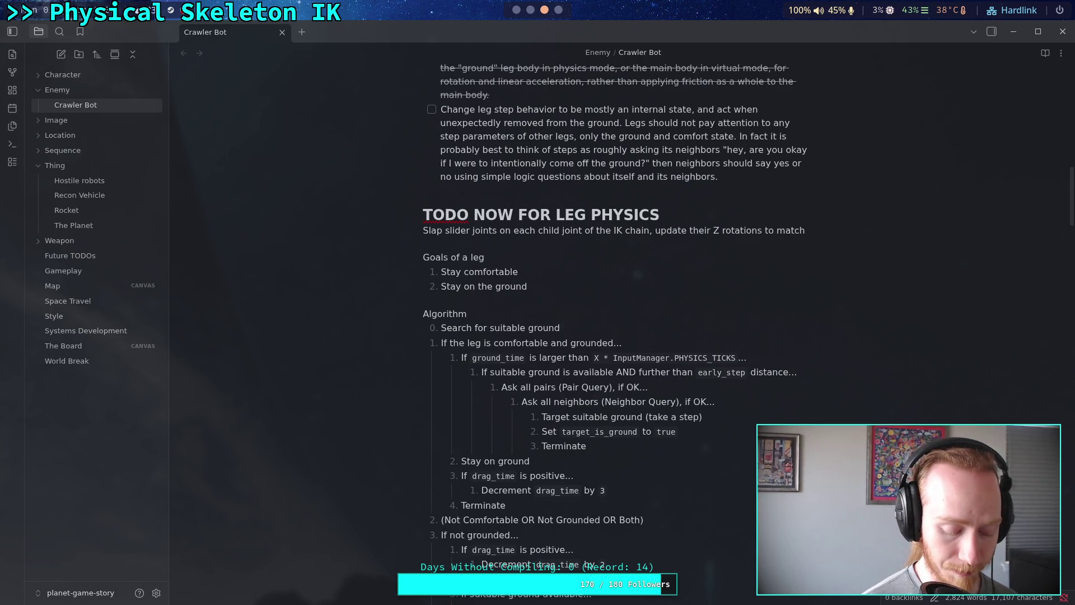
{"action": "type", "text": "the "}
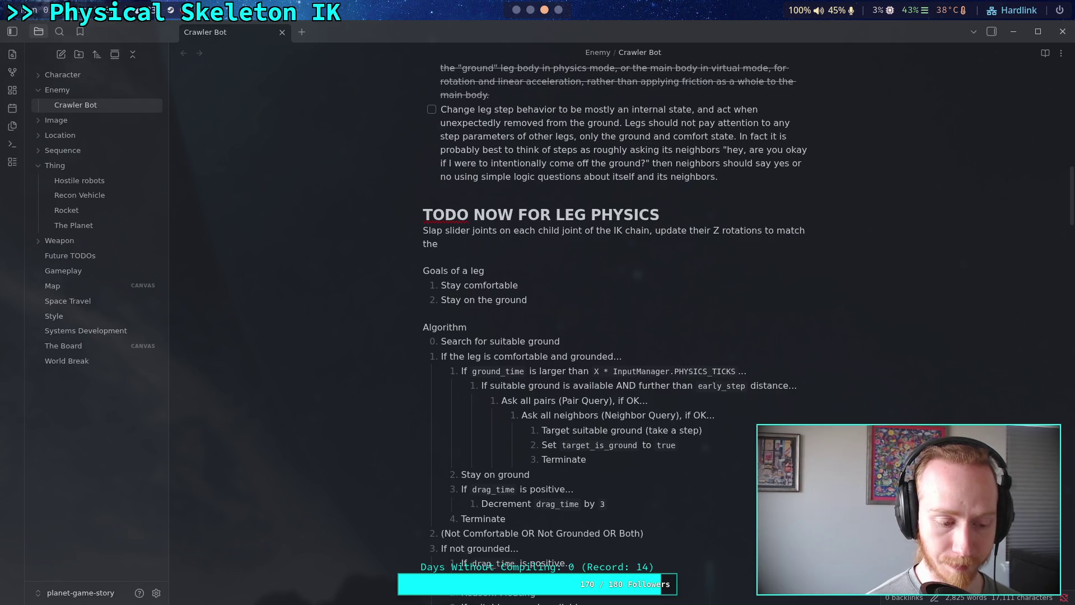
{"action": "type", "text": "IK "}
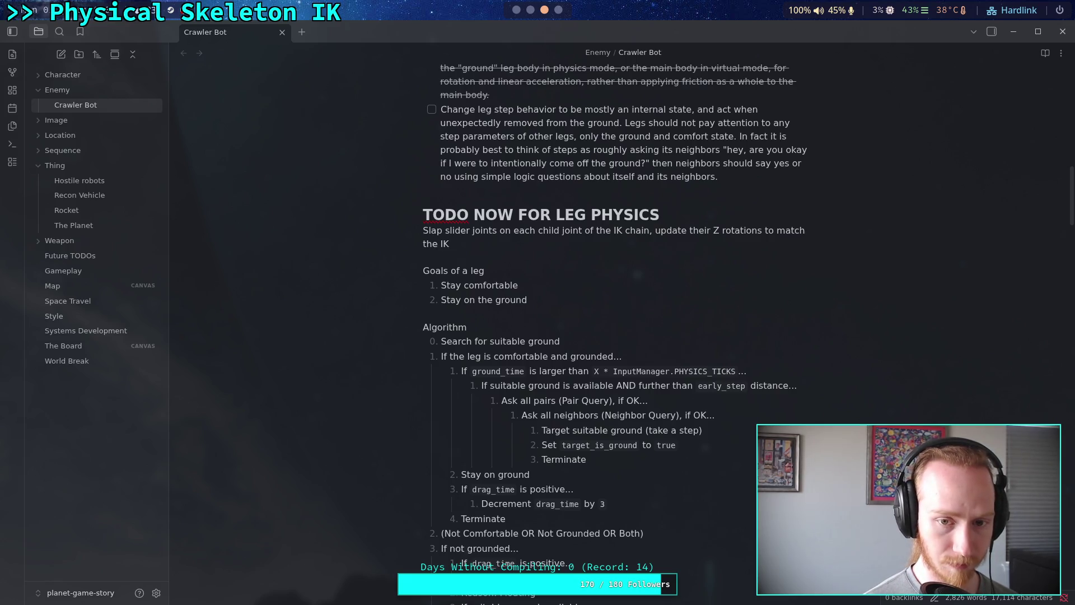
{"action": "type", "text": "z rotation"}
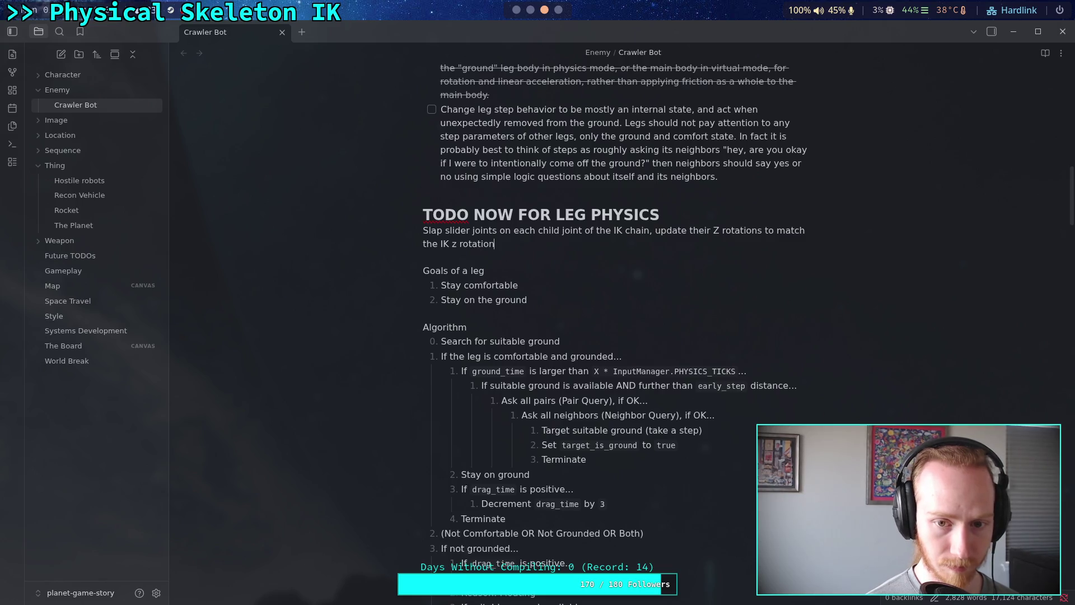
{"action": "type", "text": " of the "}
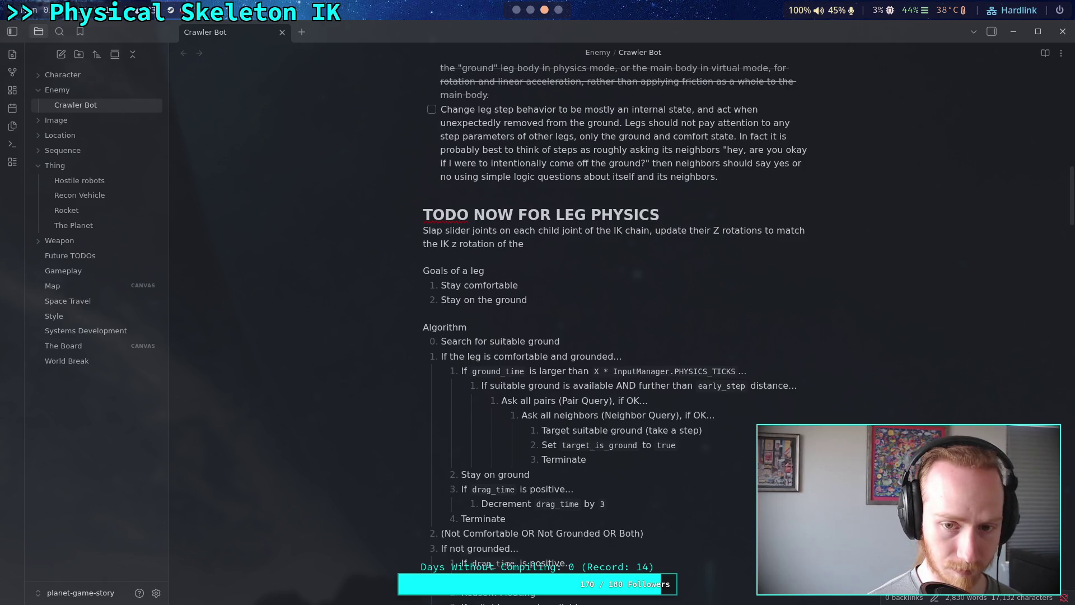
{"action": "type", "text": "first joint, "}
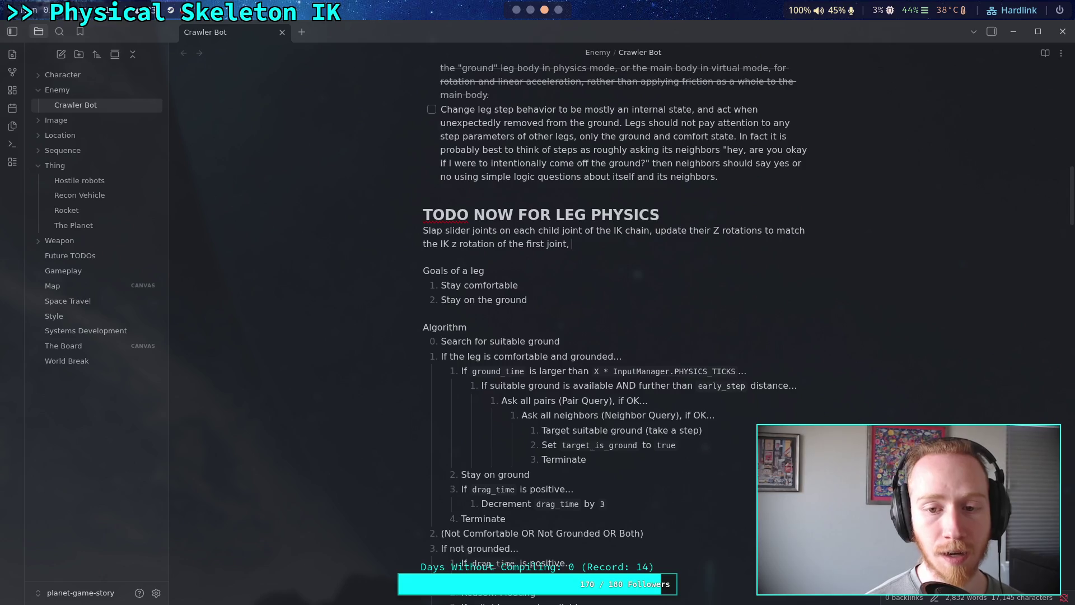
{"action": "type", "text": "allow ul"}
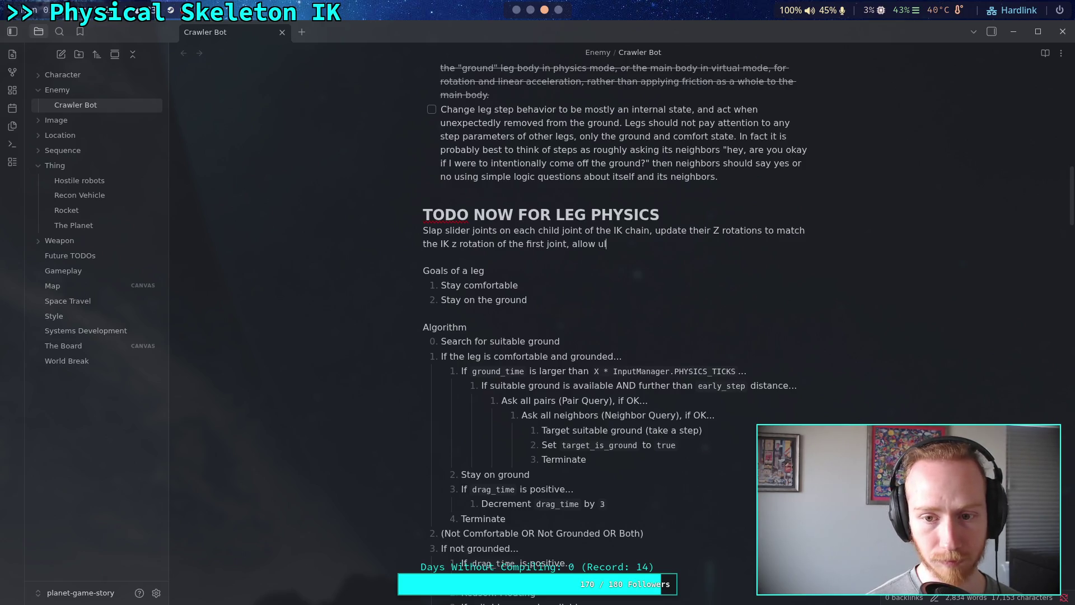
- Continue with 'allow plenty of pitch and length to not interrupt the legs normal function'
{"action": "type", "text": "nlimited"}
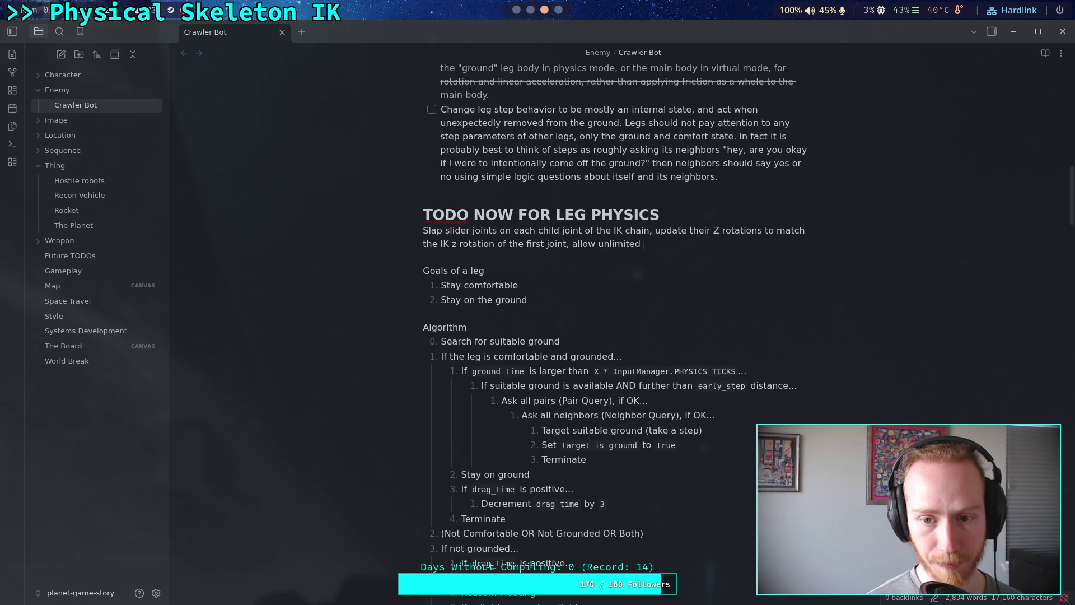
{"action": "key", "text": "BackSpace"}
{"action": "key", "text": "BackSpace"}
{"action": "key", "text": "BackSpace"}
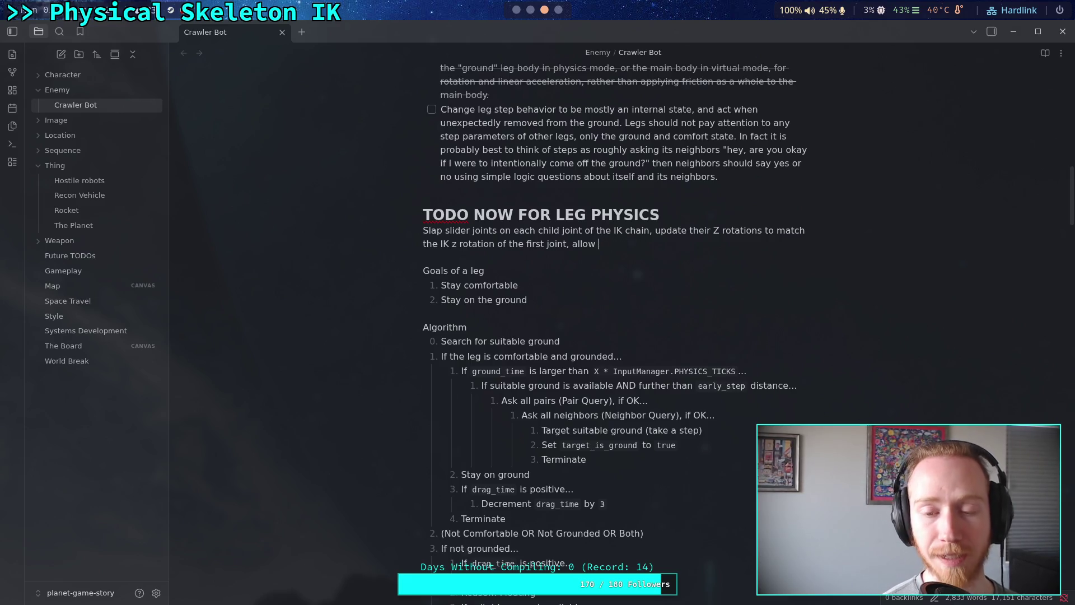
{"action": "type", "text": "plenty of "}
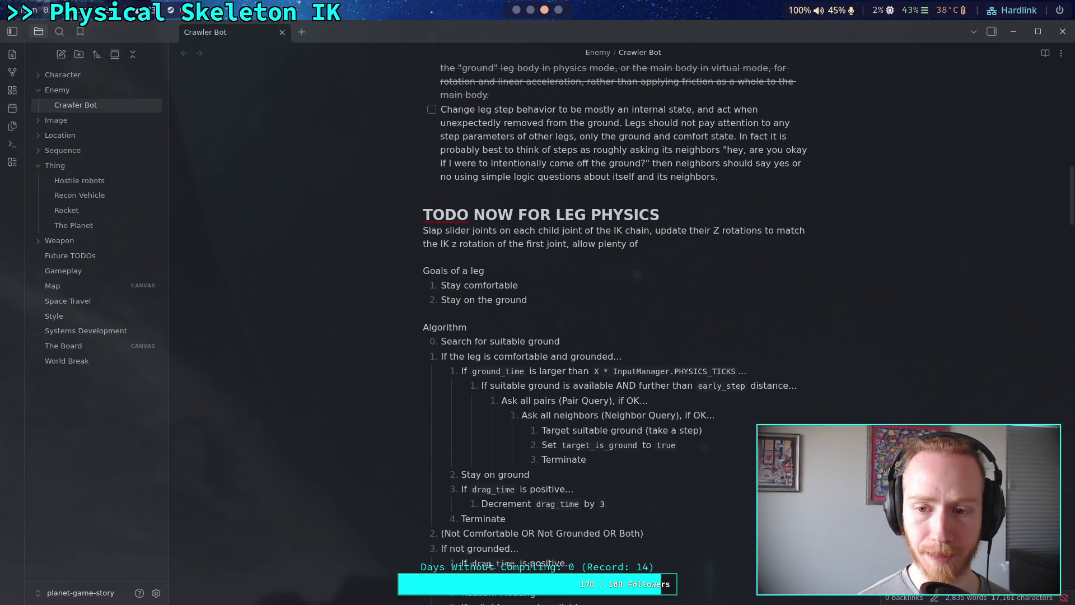
{"action": "type", "text": "pitch "}
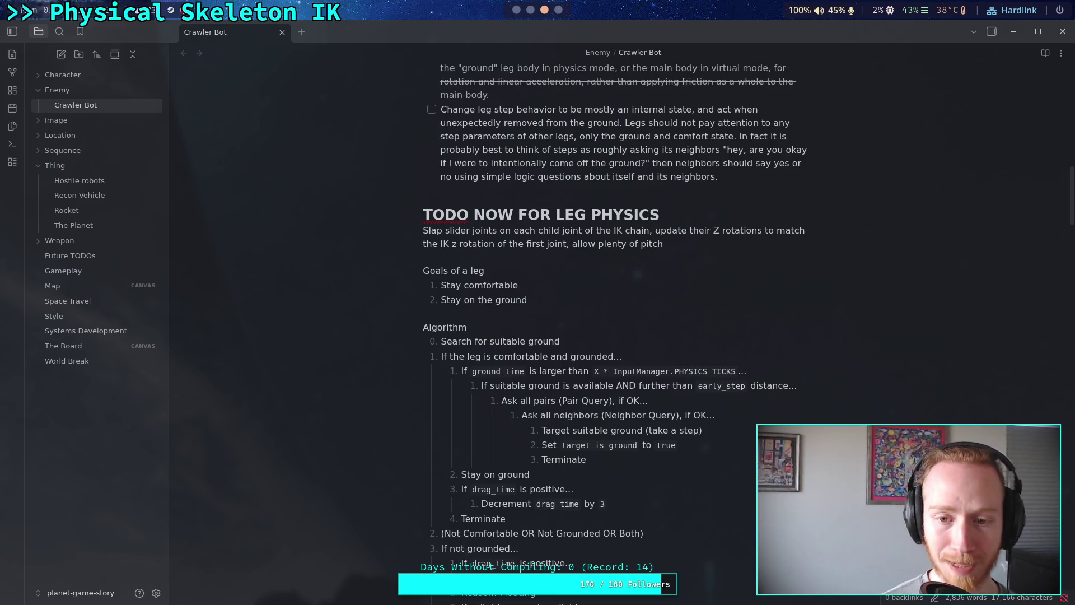
{"action": "type", "text": "and "}
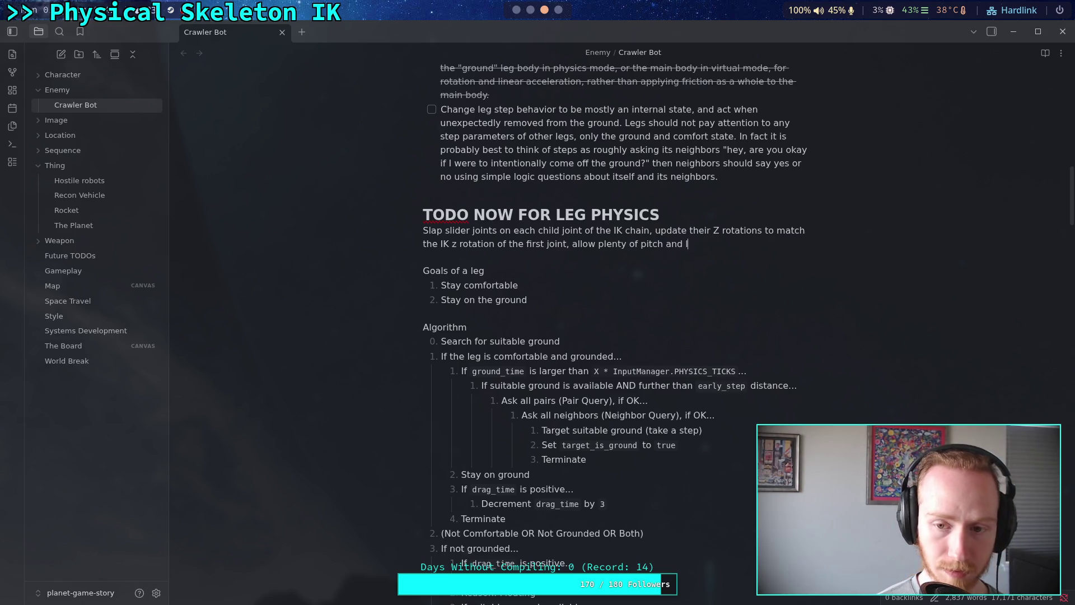
{"action": "type", "text": "length"}
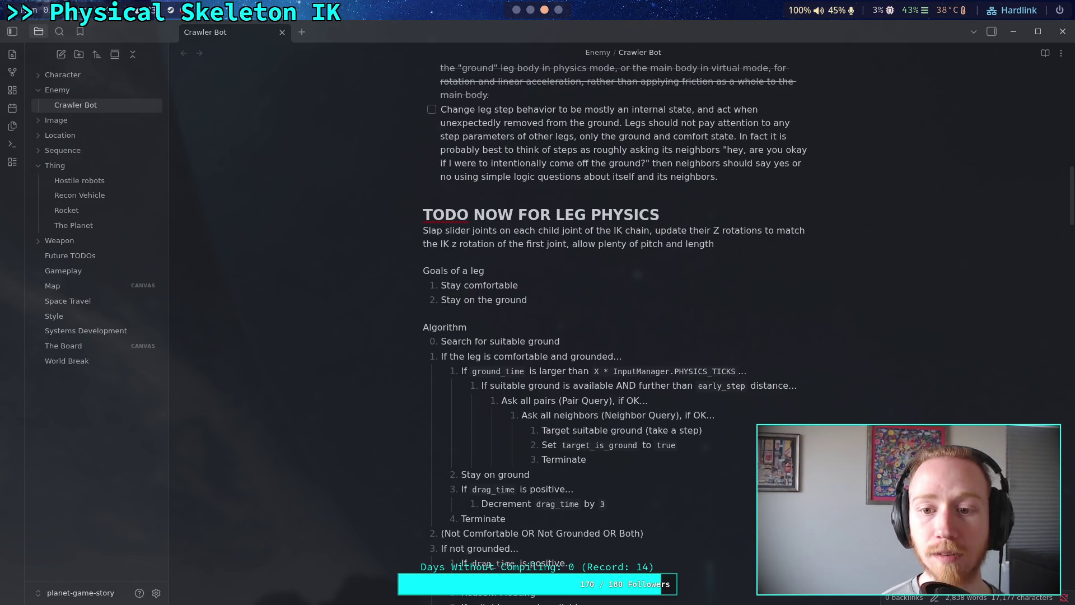
{"action": "left_click", "coordinate": [676, 244]}
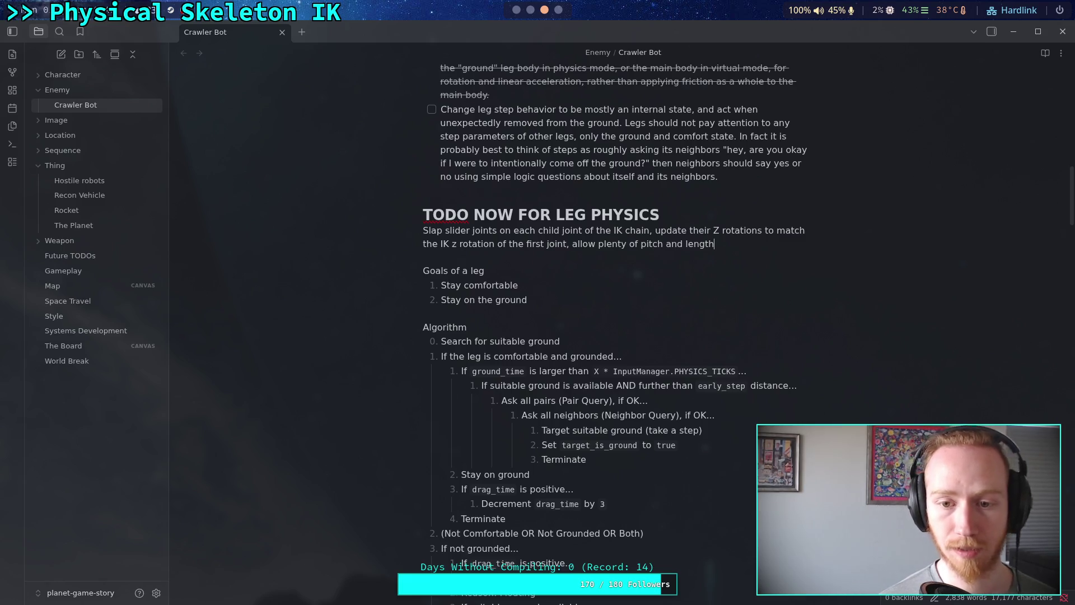
{"action": "type", "text": " to n"}
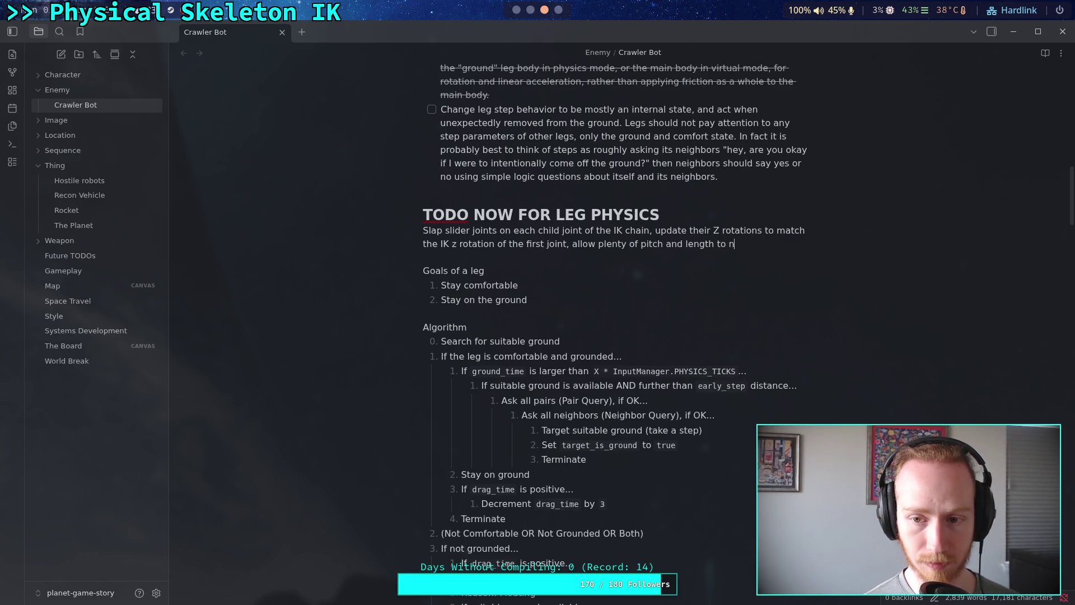
{"action": "type", "text": "ot interrupt th"}
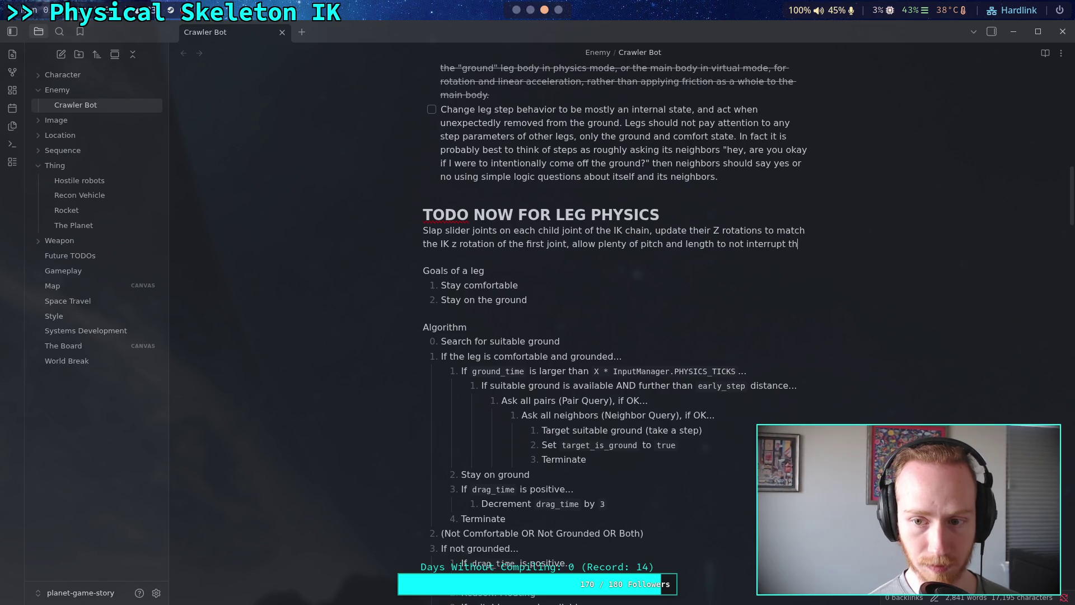
{"action": "type", "text": "e legs nor"}
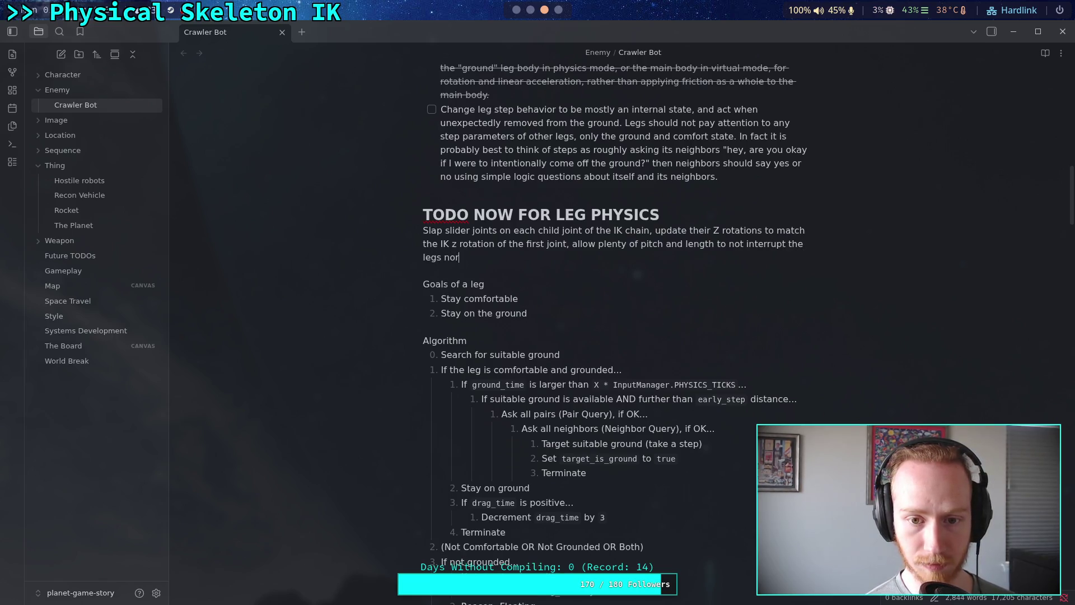
{"action": "type", "text": "mal function,"}
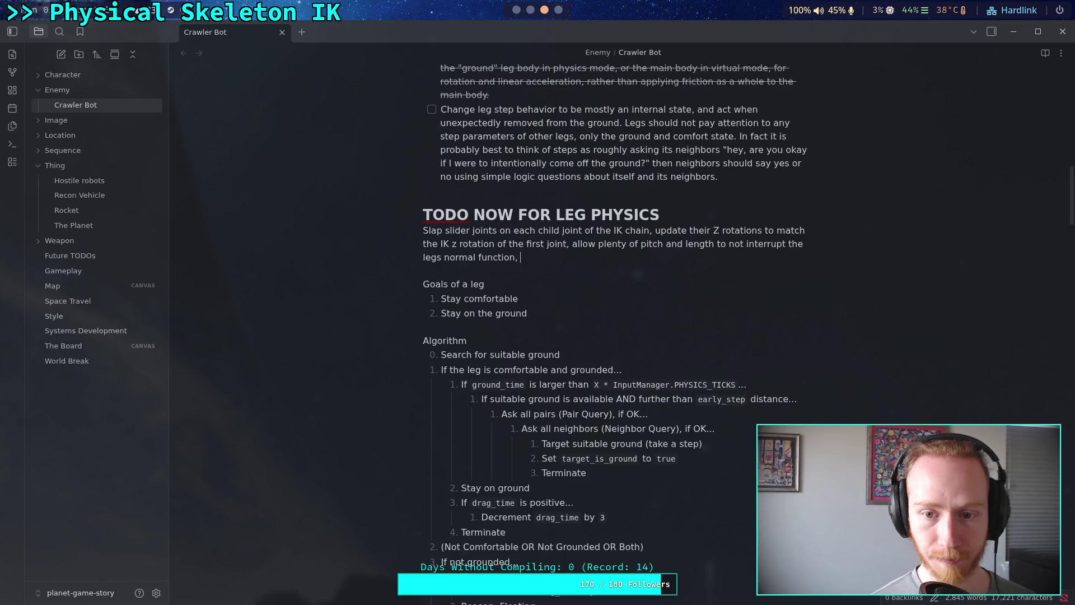
{"action": "key", "text": "BackSpace"}
{"action": "key", "text": "BackSpace"}
- Add that 3 extra joints pass Yaw to the main body, acting before regular joint corrections
{"action": "type", "text": ". "}
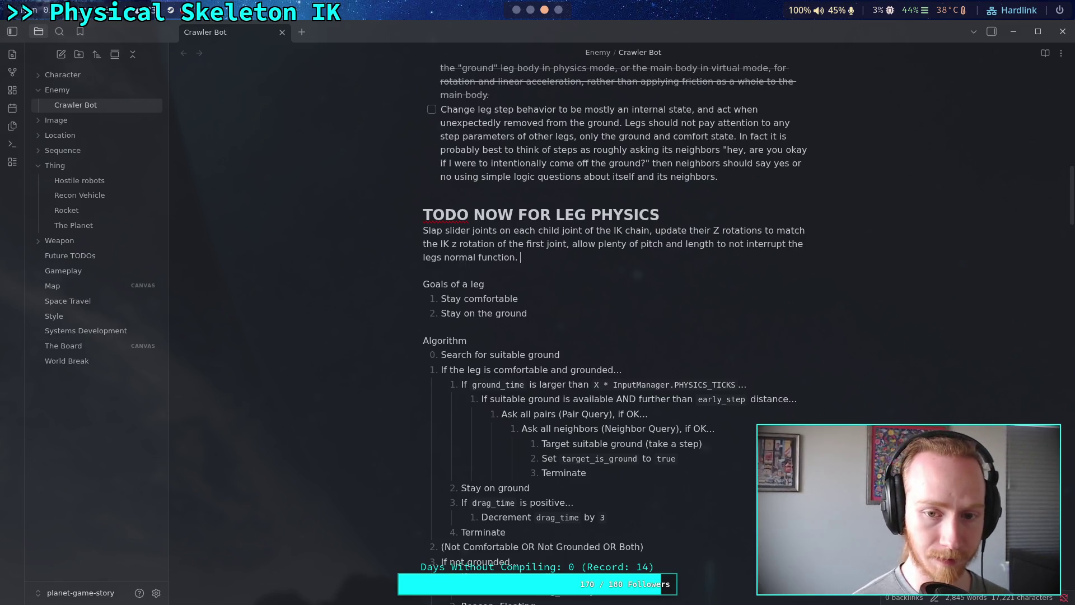
{"action": "type", "text": "Th"}
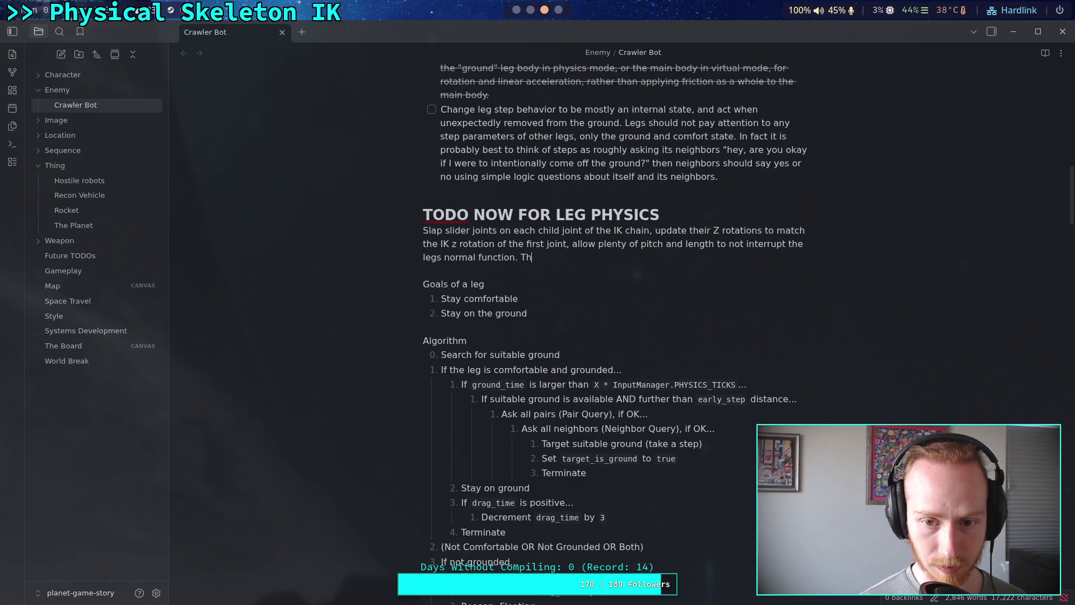
{"action": "type", "text": "is effec"}
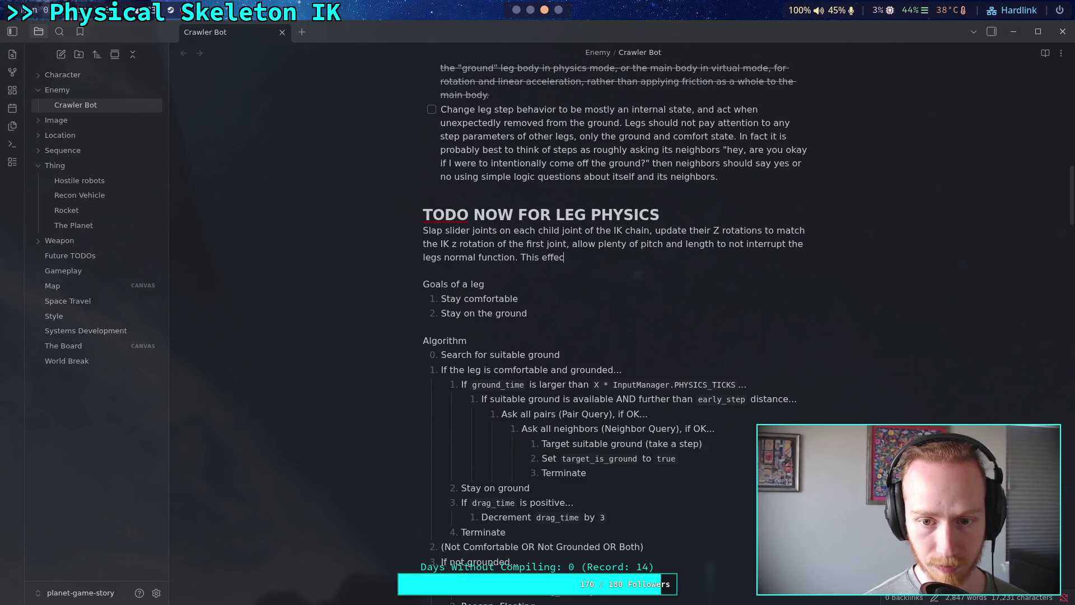
{"action": "type", "text": "tively adds 3 "}
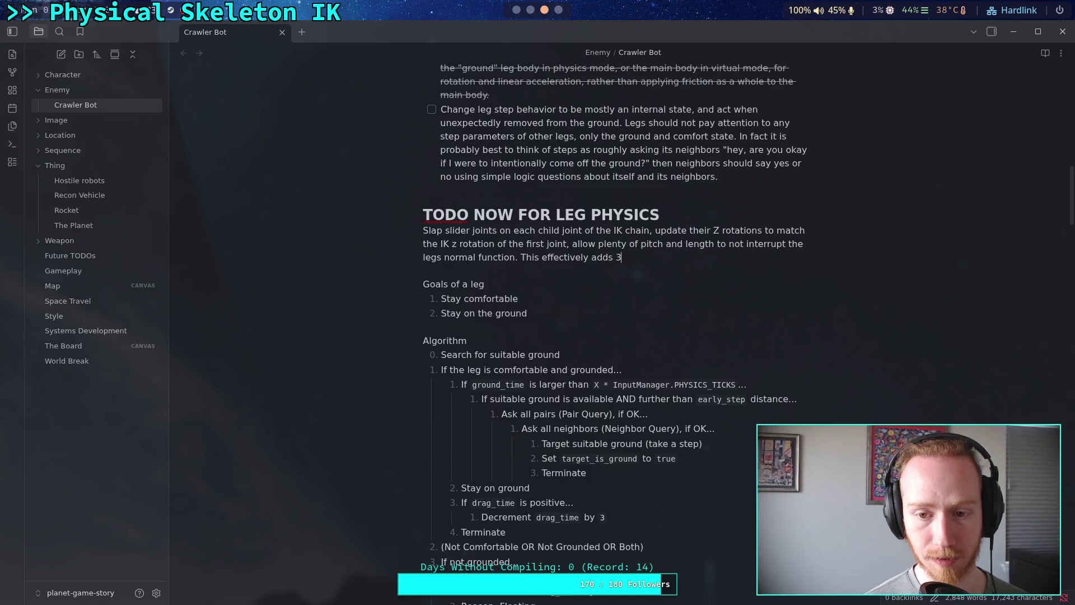
{"action": "type", "text": "more j"}
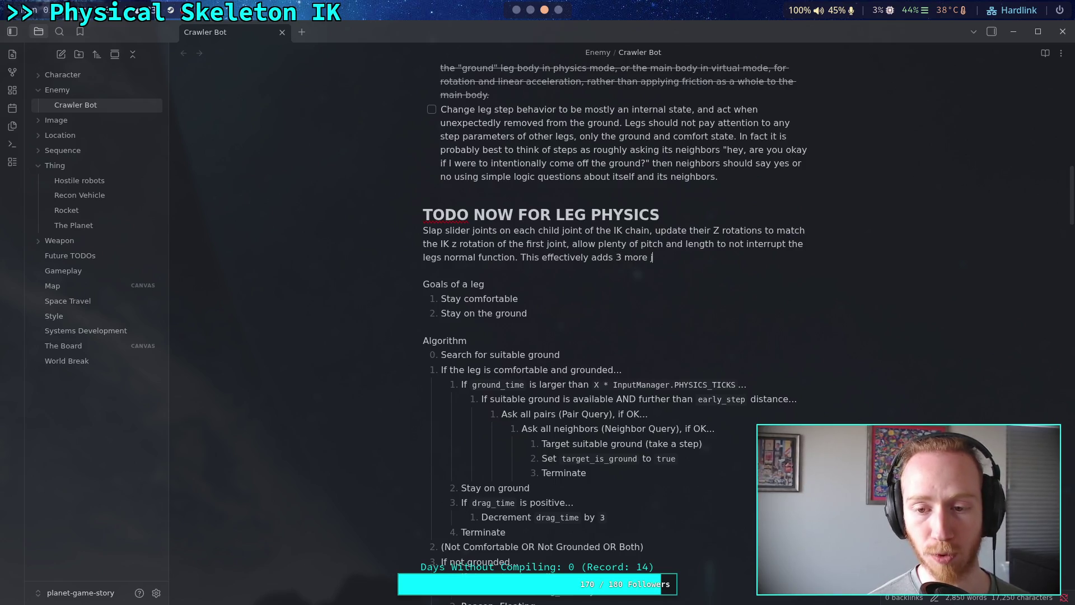
{"action": "type", "text": "oints "}
{"action": "type", "text": "purely"}
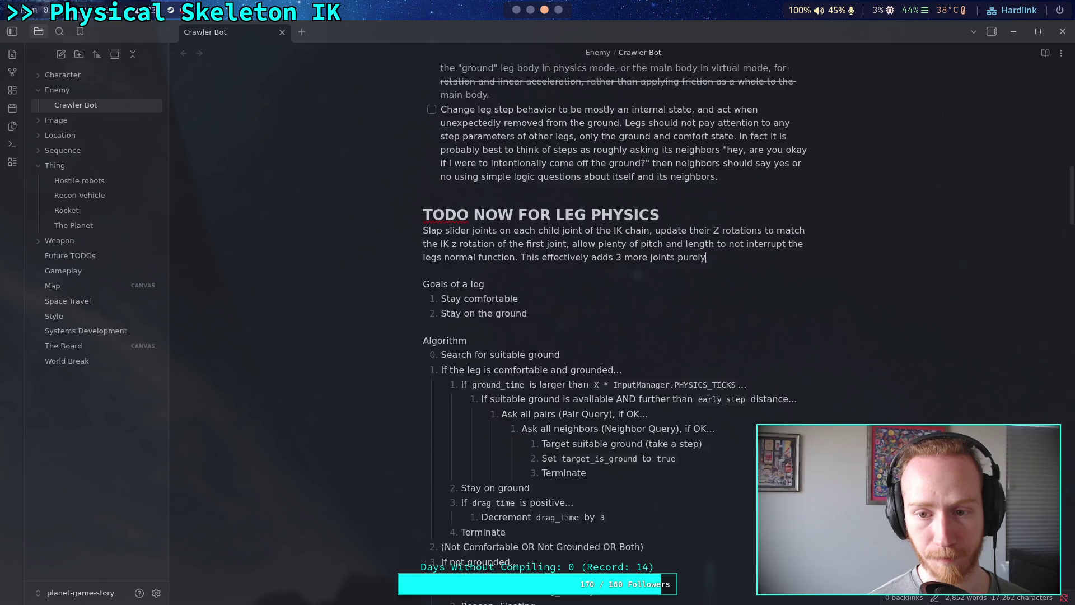
{"action": "type", "text": " to control and "}
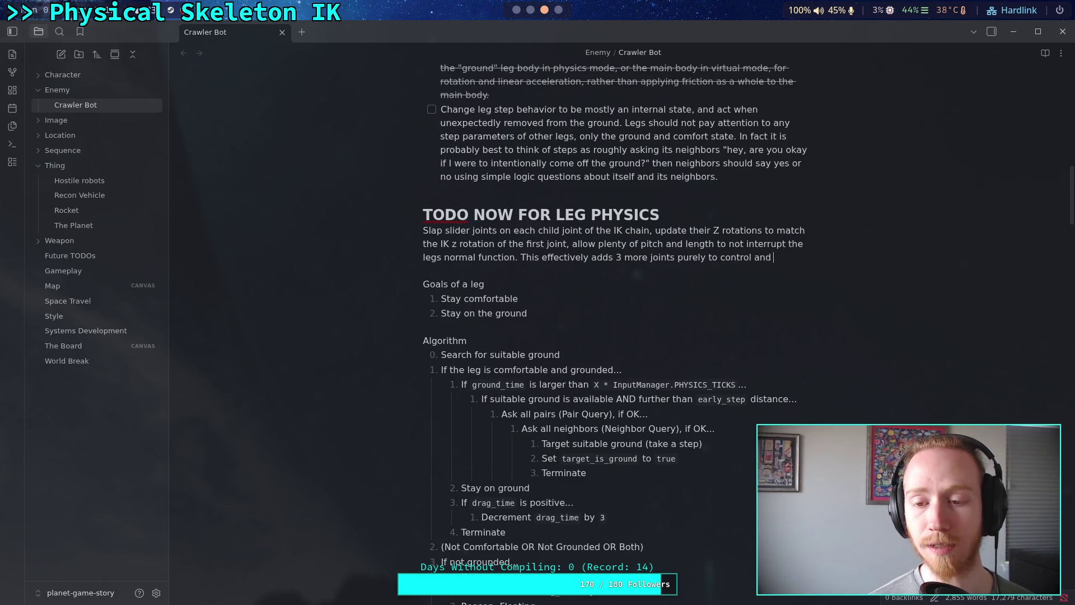
{"action": "type", "text": "pass Y"}
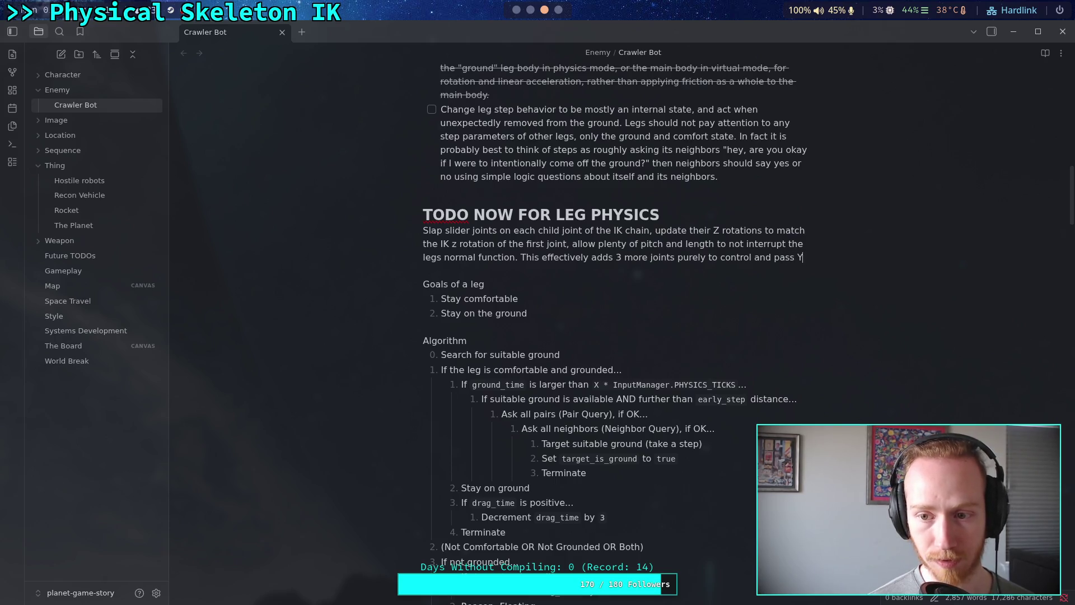
{"action": "type", "text": "aw "}
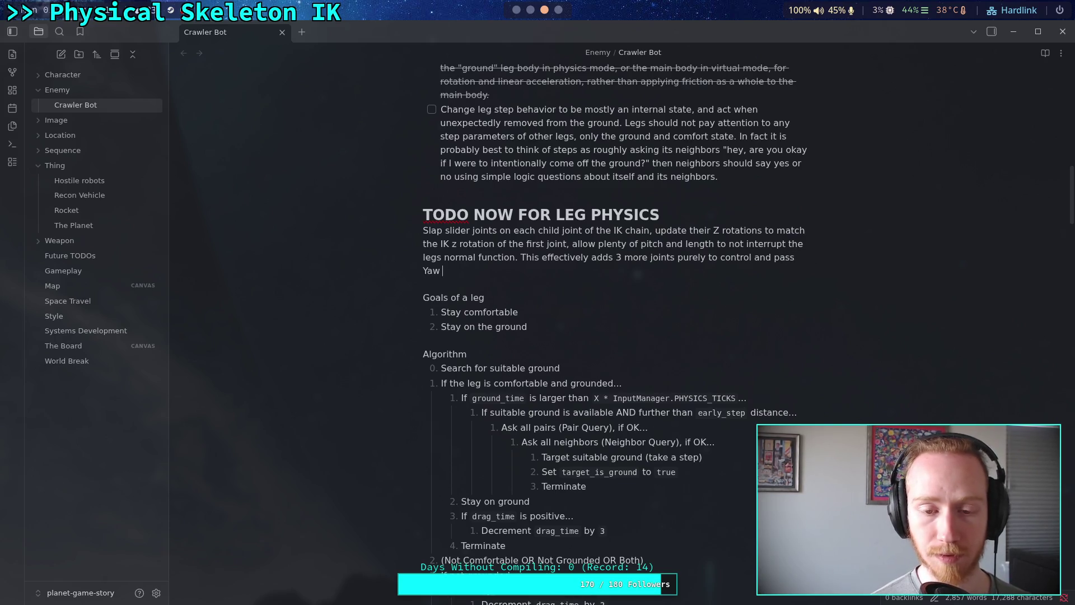
{"action": "type", "text": "to the main"}
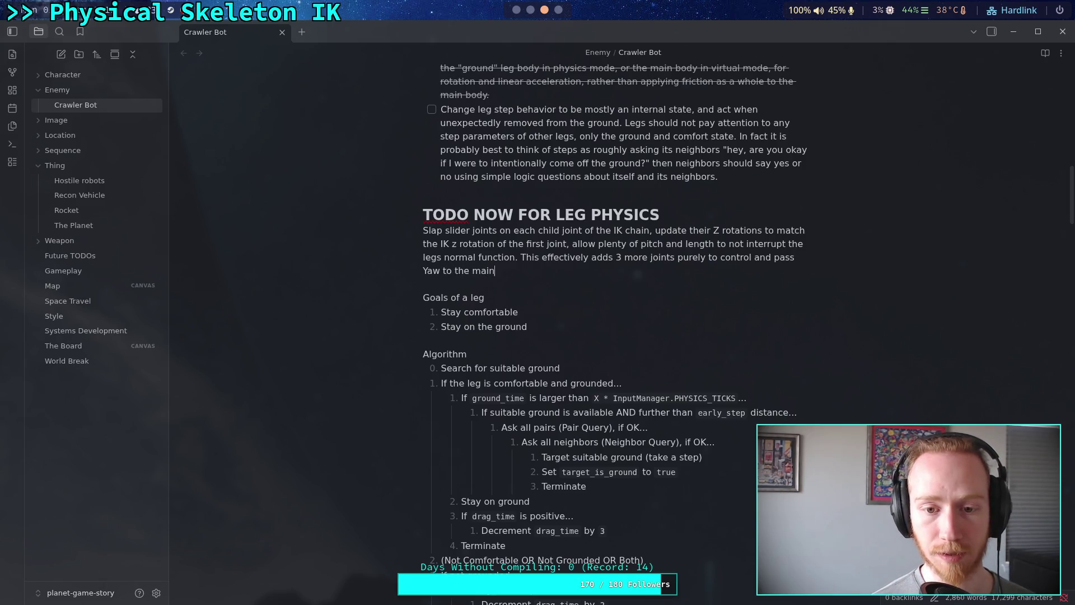
{"action": "type", "text": " body."}
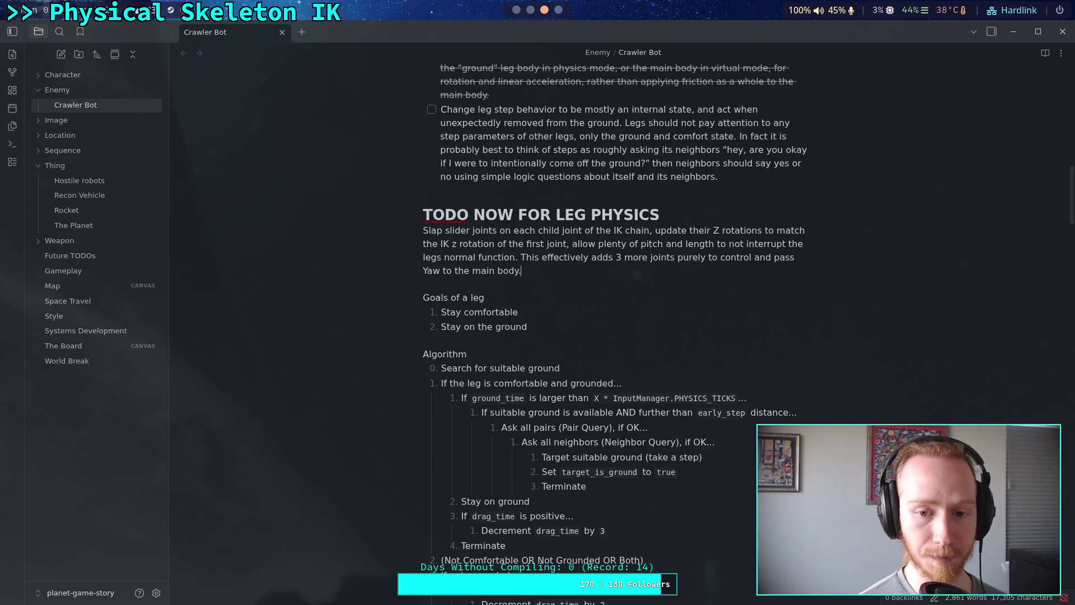
{"action": "type", "text": " Give hig"}
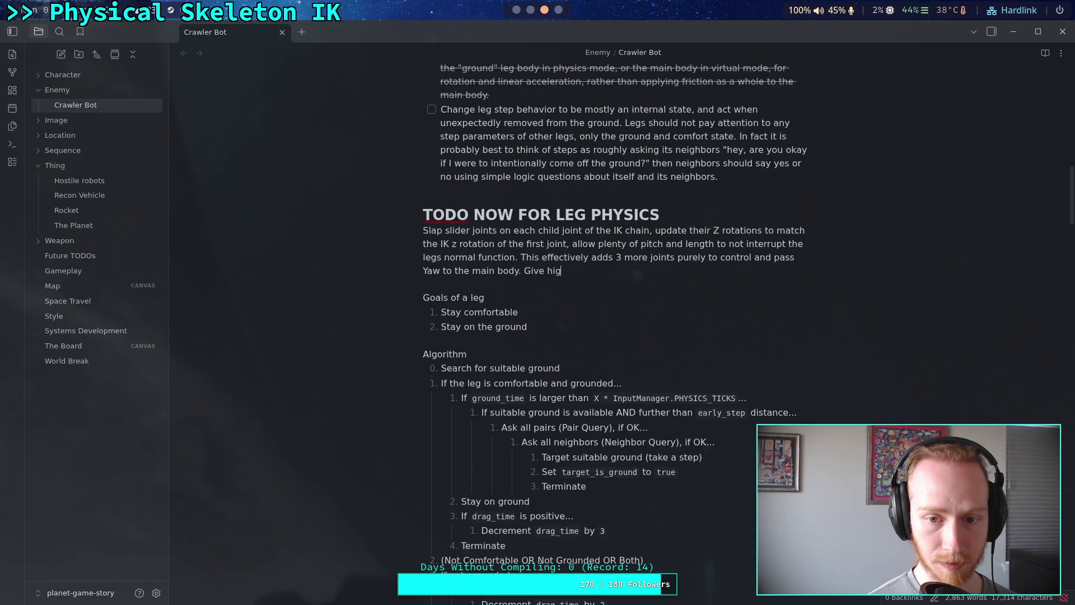
{"action": "type", "text": "h pri"}
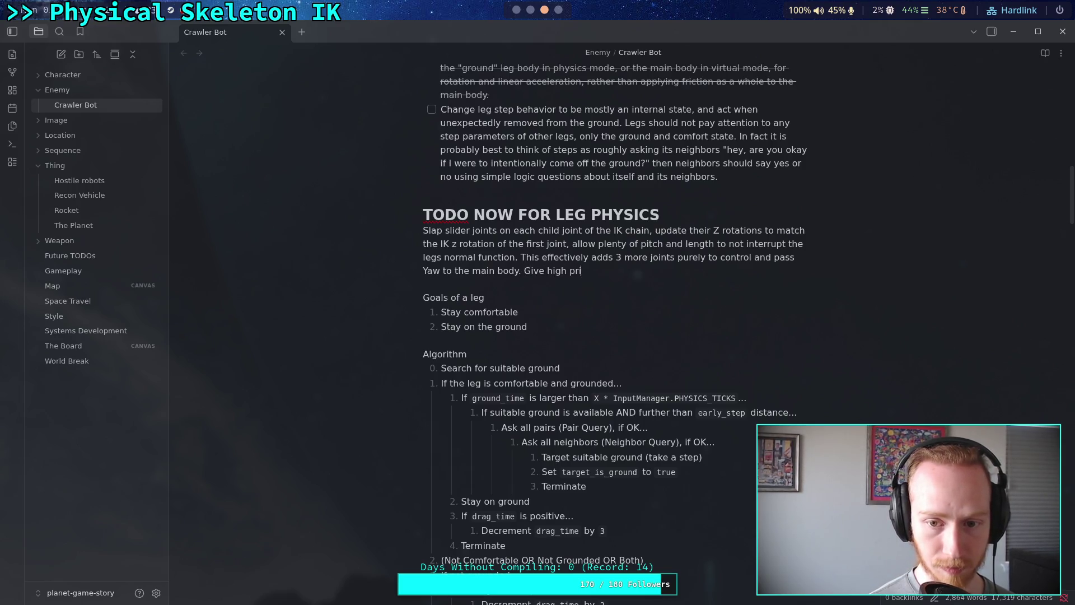
{"action": "type", "text": "o"}
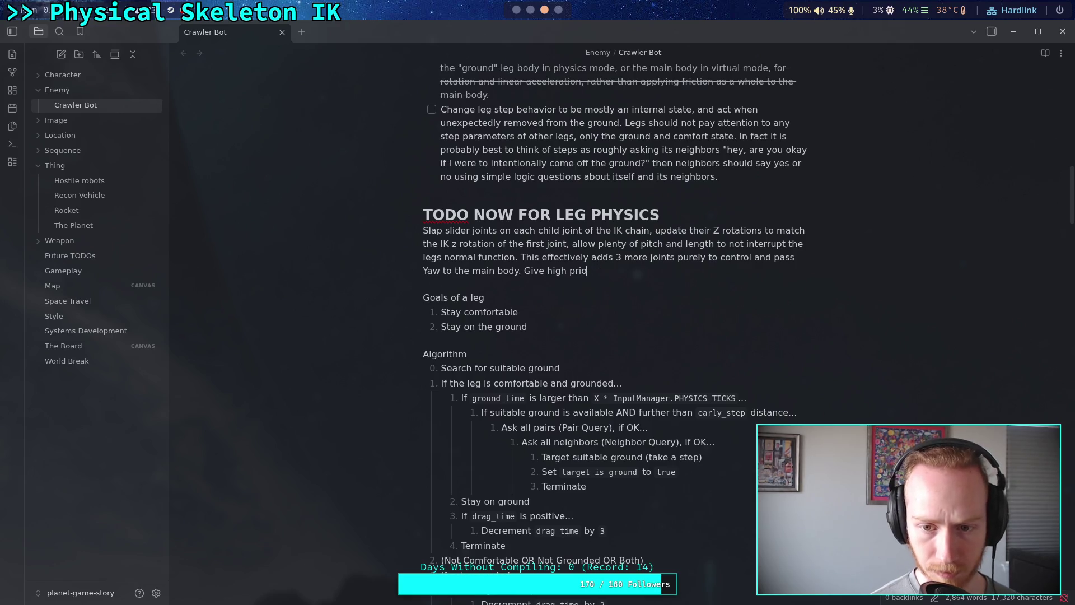
{"action": "type", "text": "rity so they"}
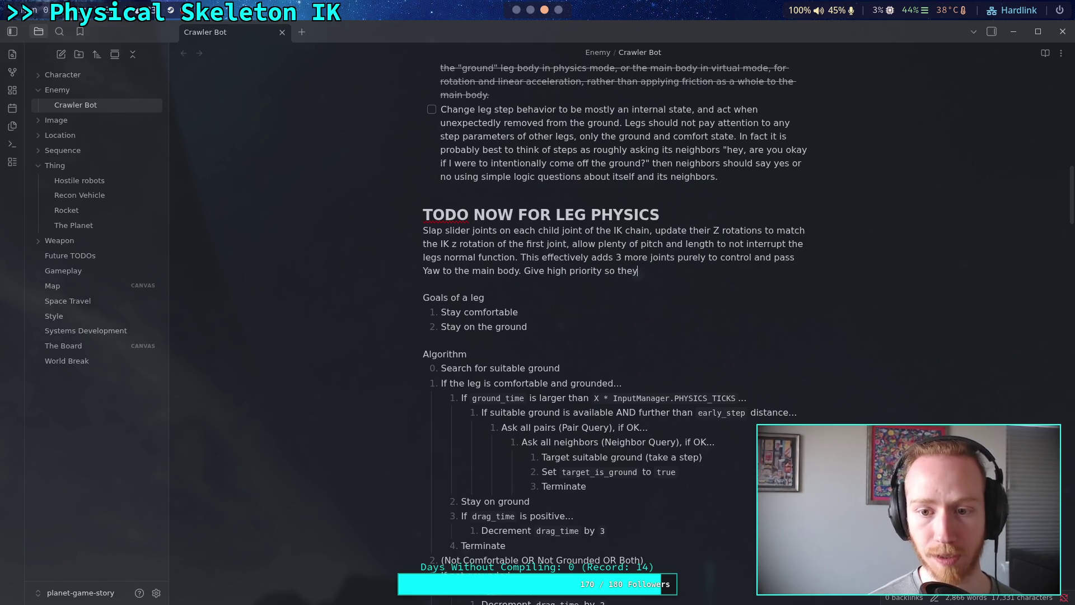
{"action": "type", "text": " all"}
{"action": "type", "text": " ac"}
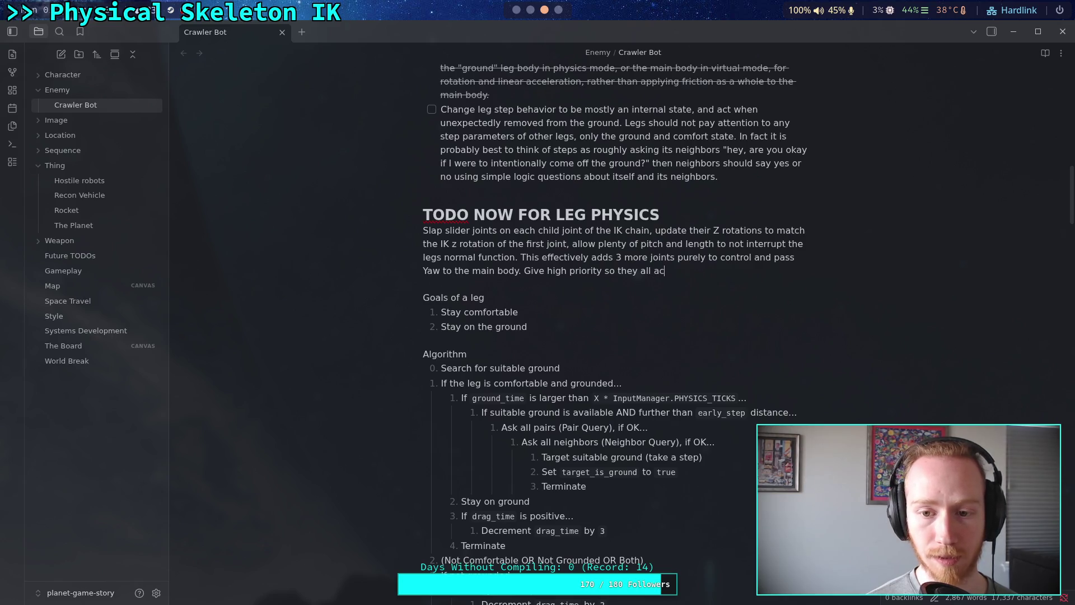
{"action": "type", "text": "t befor e "}
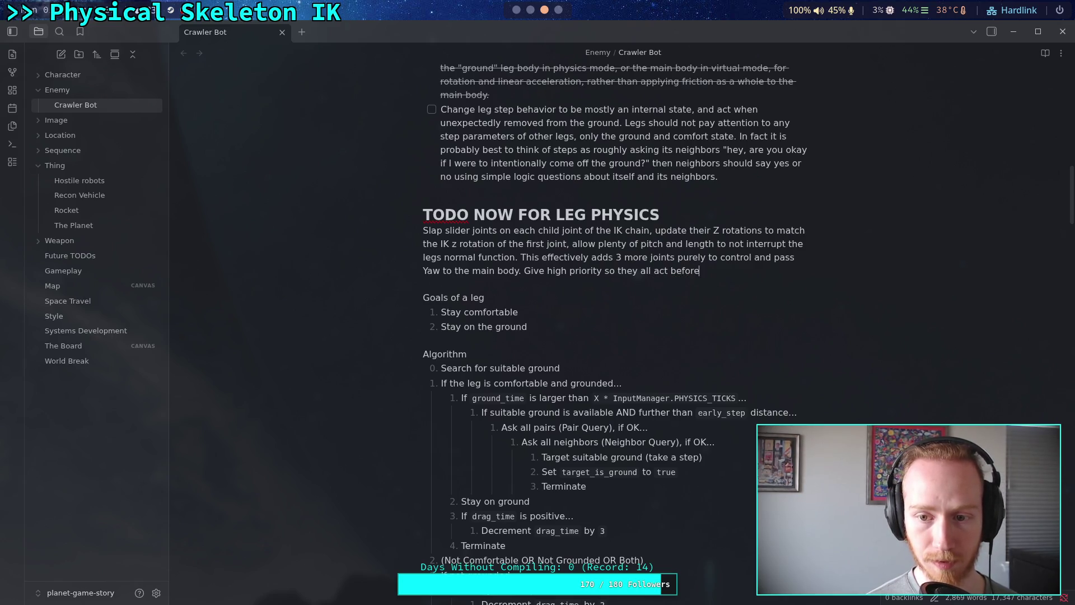
{"action": "type", "text": "regular joint"}
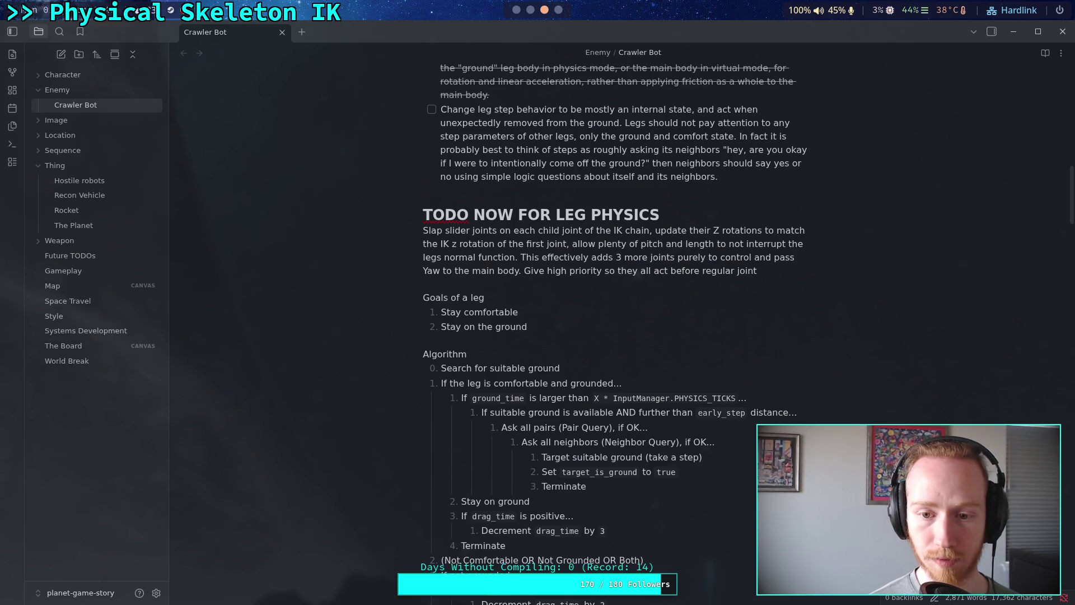
{"action": "type", "text": " corrections."}
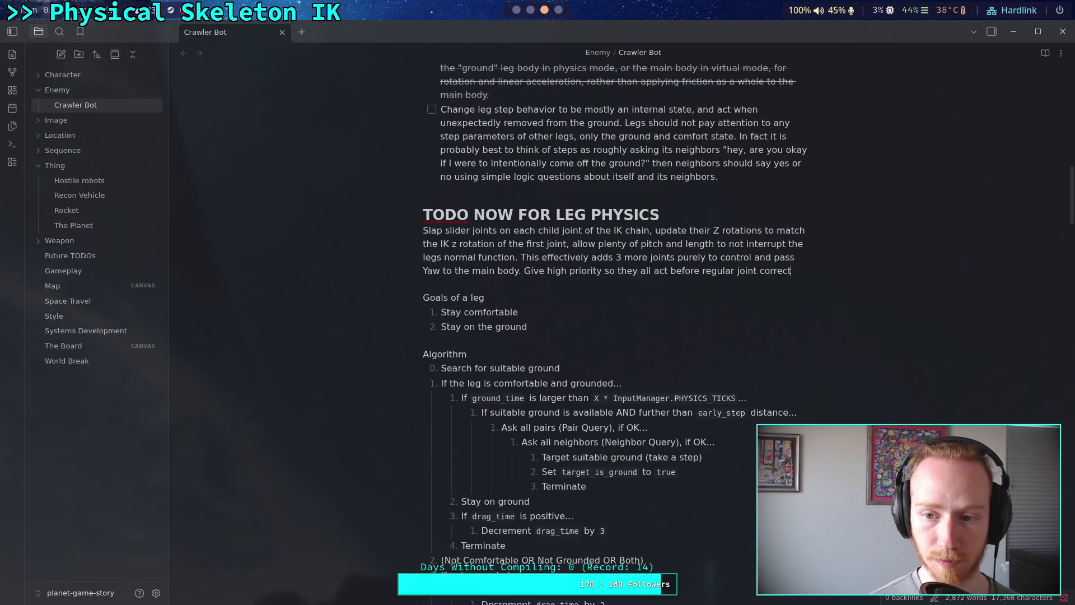